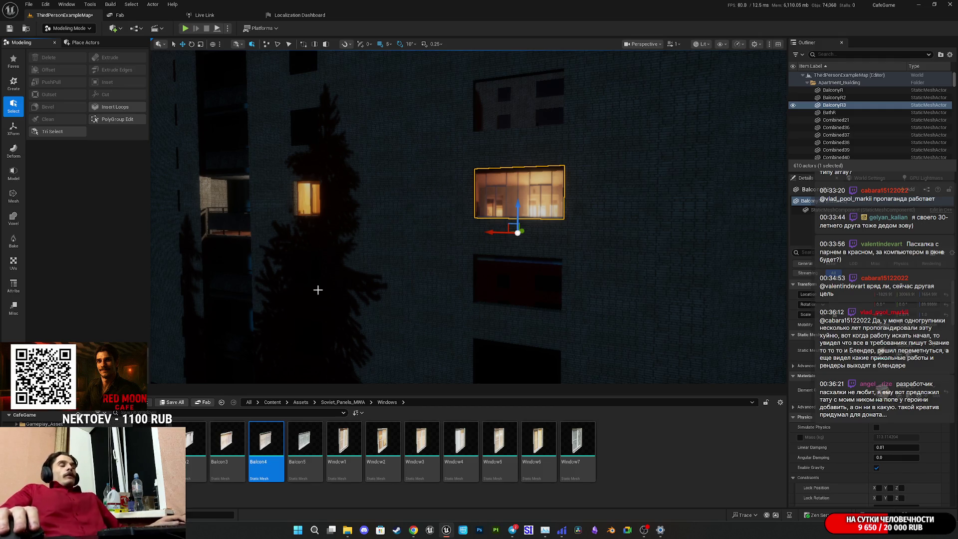
- Fly to the lit window, switch to face selection and select the Combined65 brick wall strip
mouse_move(319, 288)
mouse_down()
mouse_move(389, 259)
mouse_move(486, 180)
mouse_up()
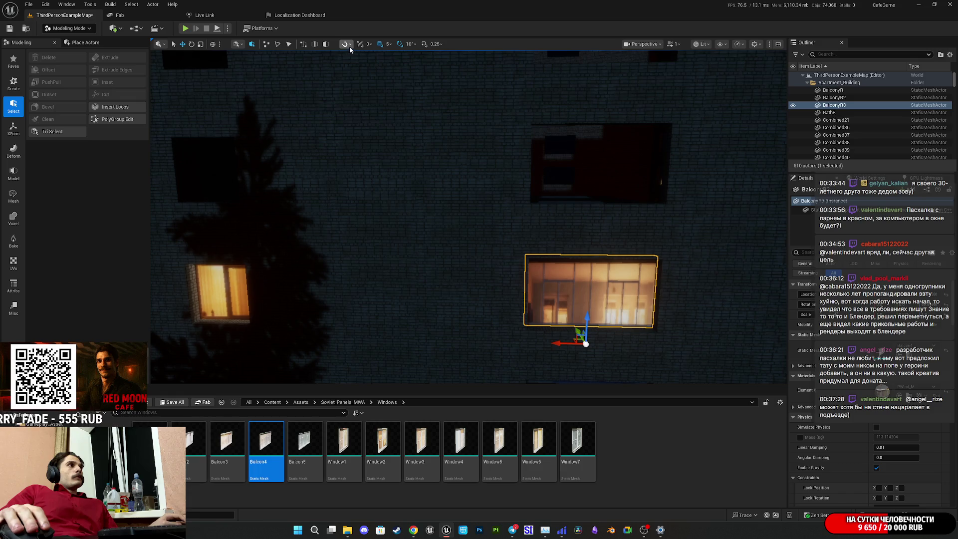
click(266, 45)
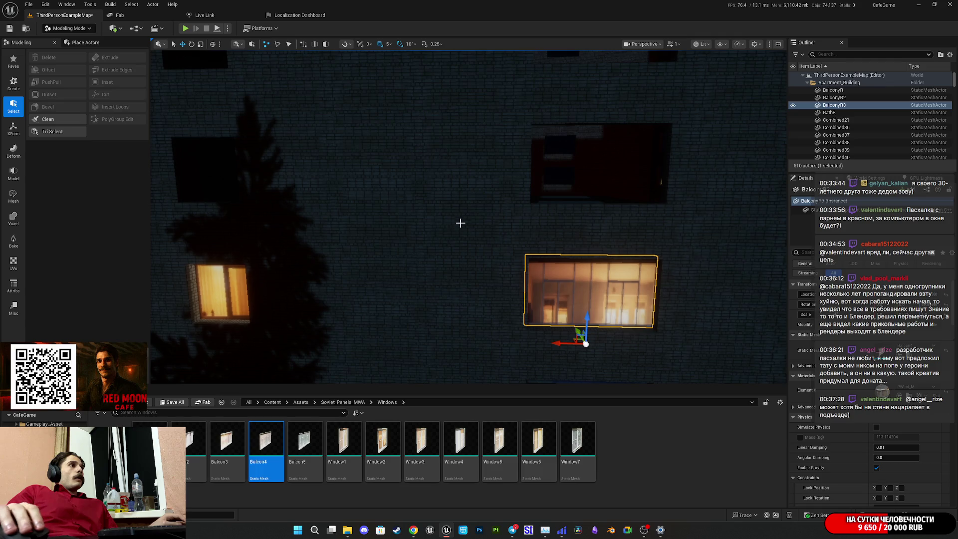
click(252, 45)
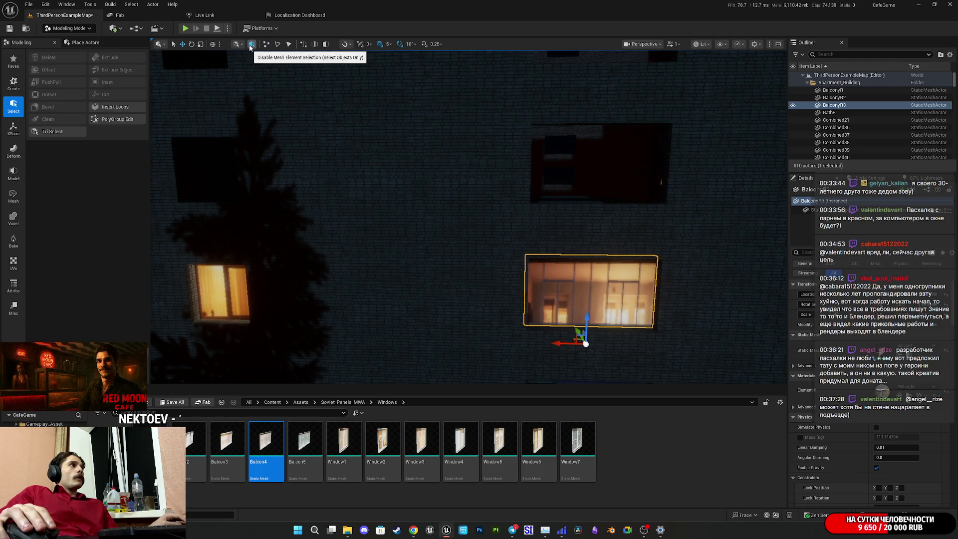
click(328, 47)
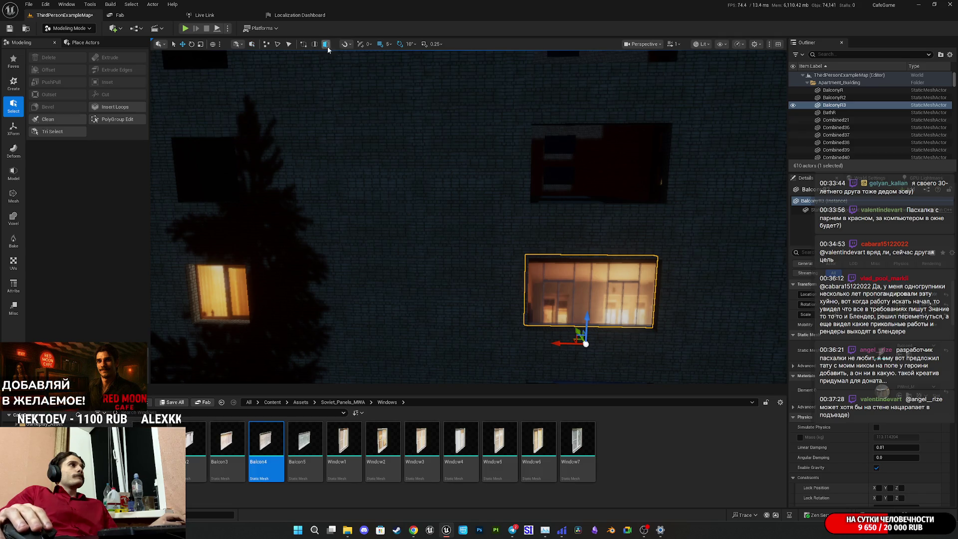
click(404, 172)
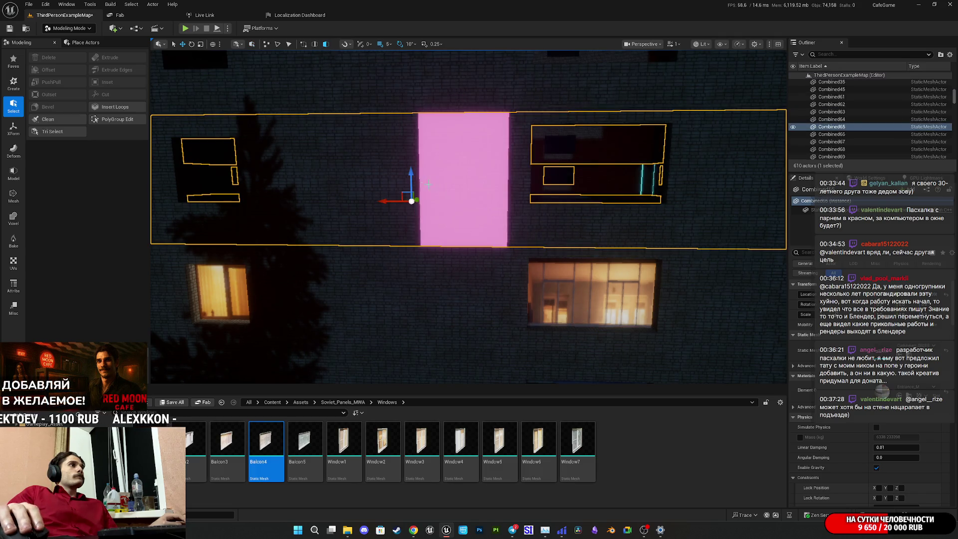
- Select adjacent wall faces, then switch to triangle selection and pick a lower-left wall triangle
click(562, 232)
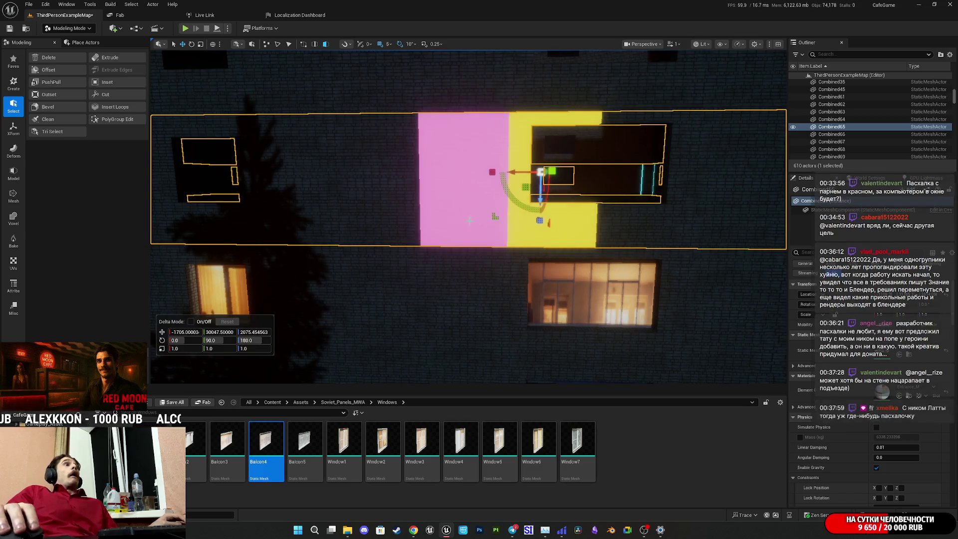
click(388, 200)
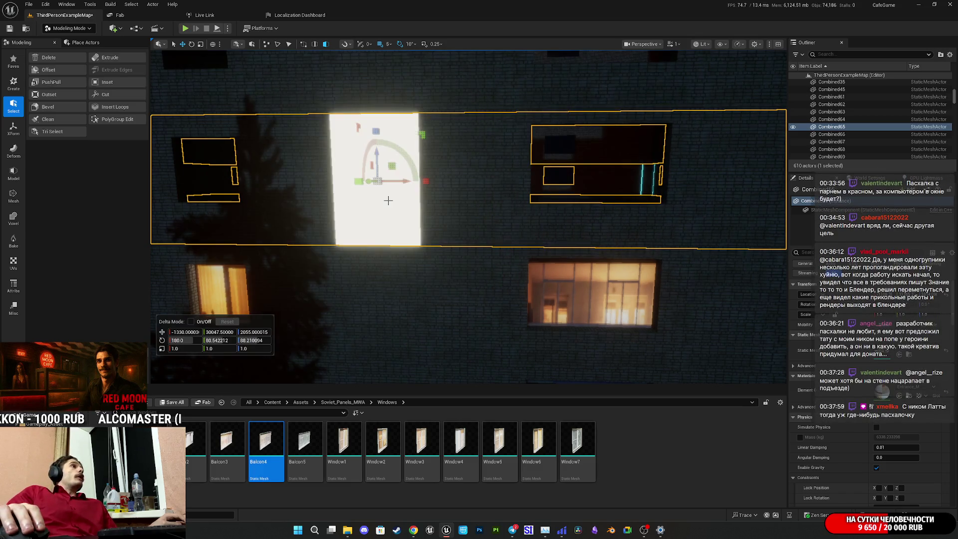
click(314, 45)
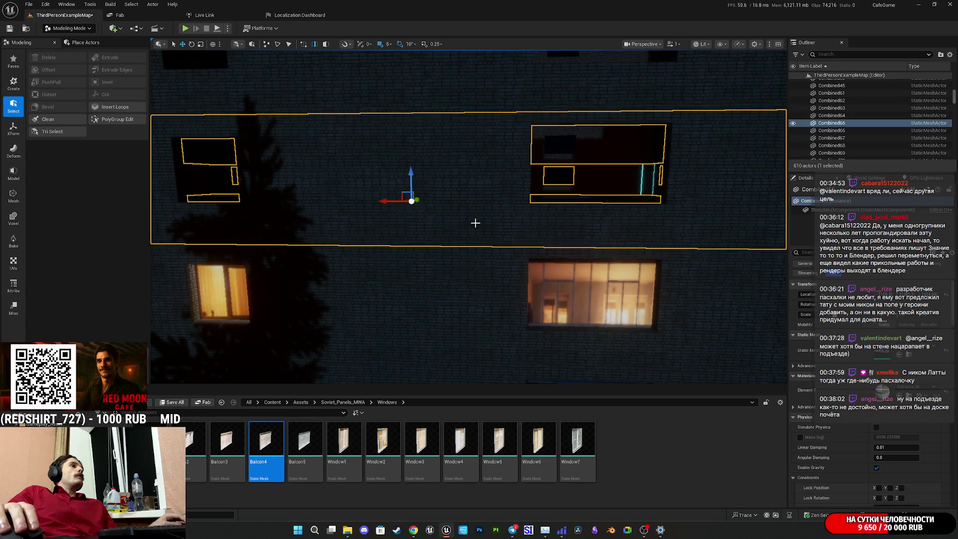
click(325, 44)
click(469, 164)
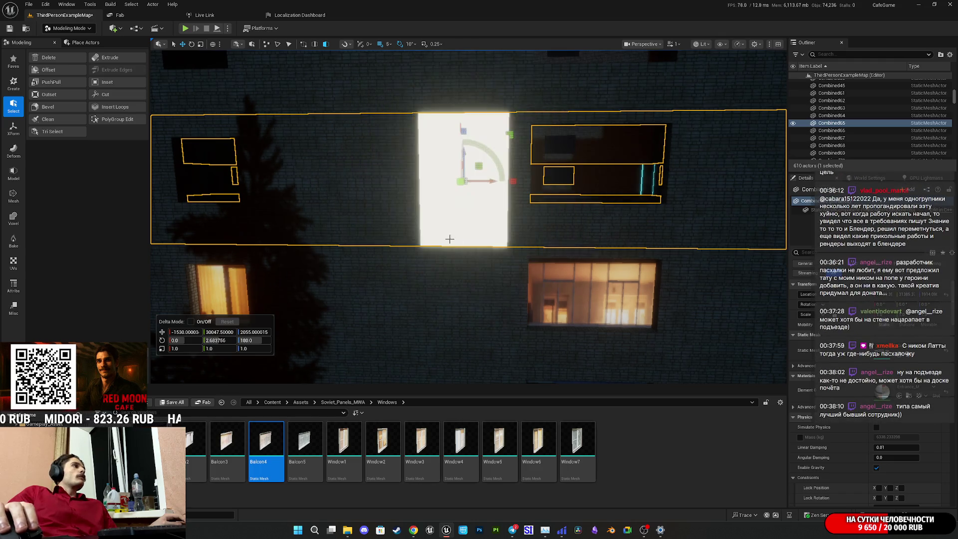
click(399, 220)
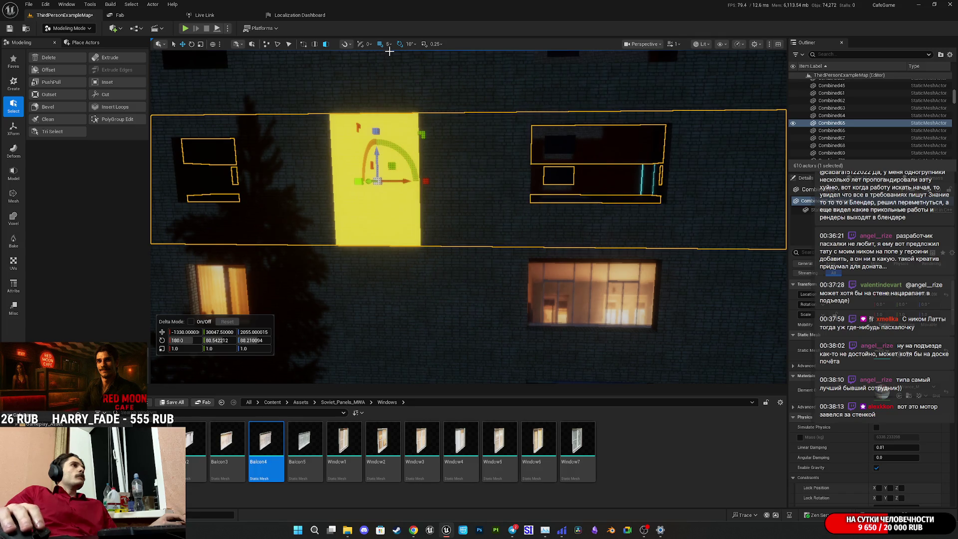
click(287, 45)
click(444, 214)
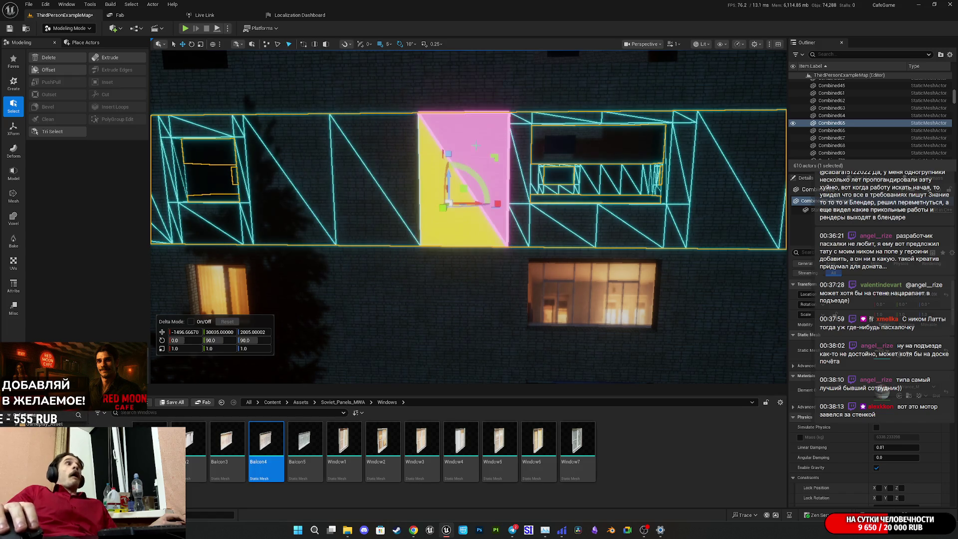
click(467, 128)
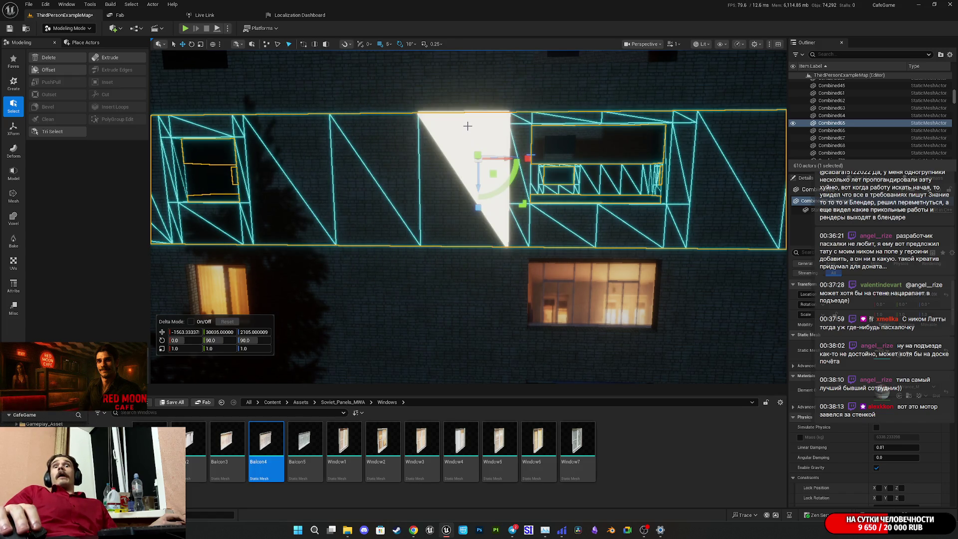
drag(543, 224, 659, 160)
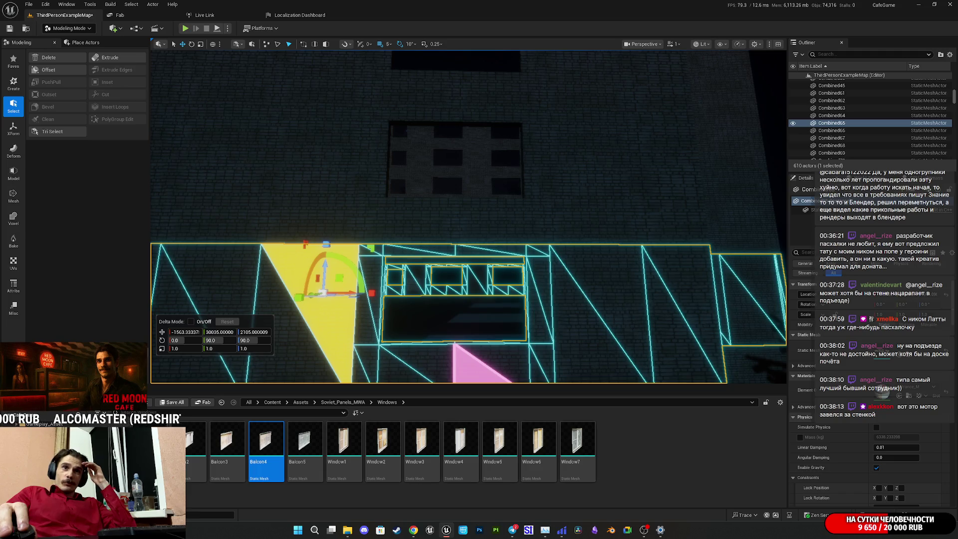
drag(658, 160, 654, 147)
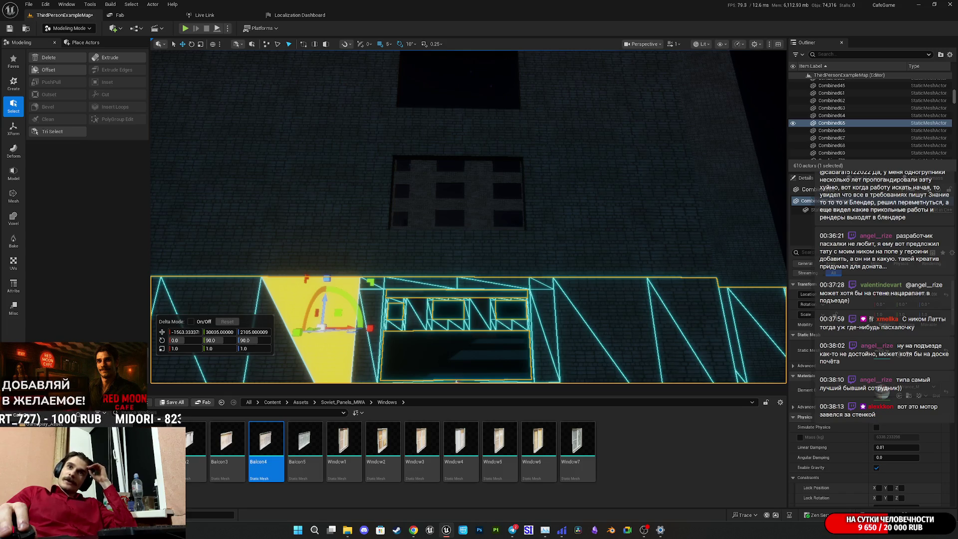
mouse_move(654, 147)
mouse_down()
mouse_move(655, 132)
mouse_move(654, 151)
mouse_move(696, 158)
mouse_move(704, 148)
mouse_up()
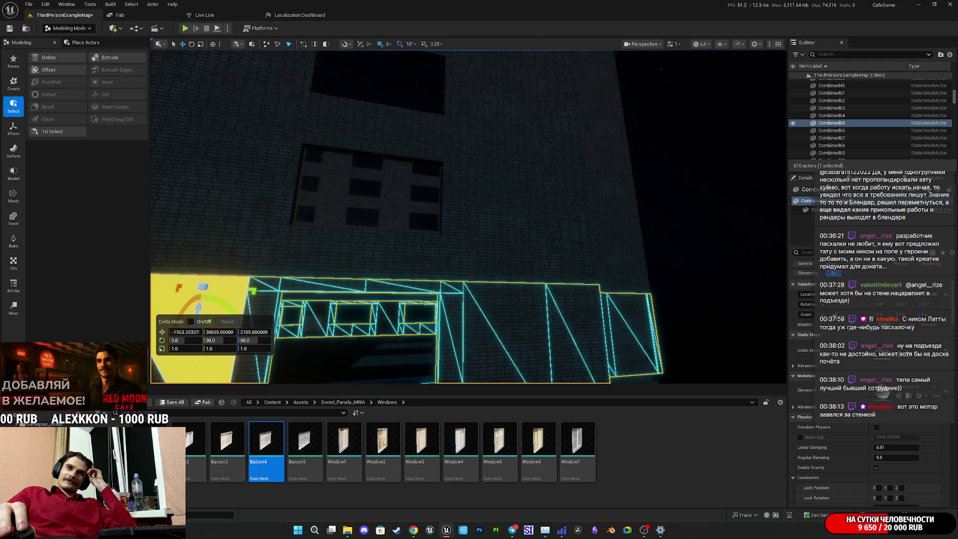
drag(705, 148, 718, 136)
drag(623, 221, 624, 221)
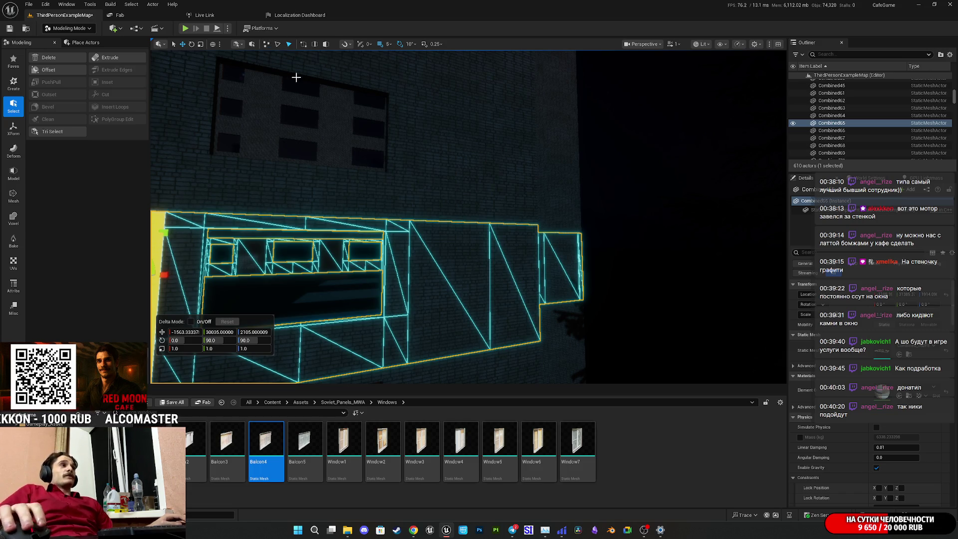
- Switch back to PolyGroup selection, fly to the lit window and save all modified content
click(252, 45)
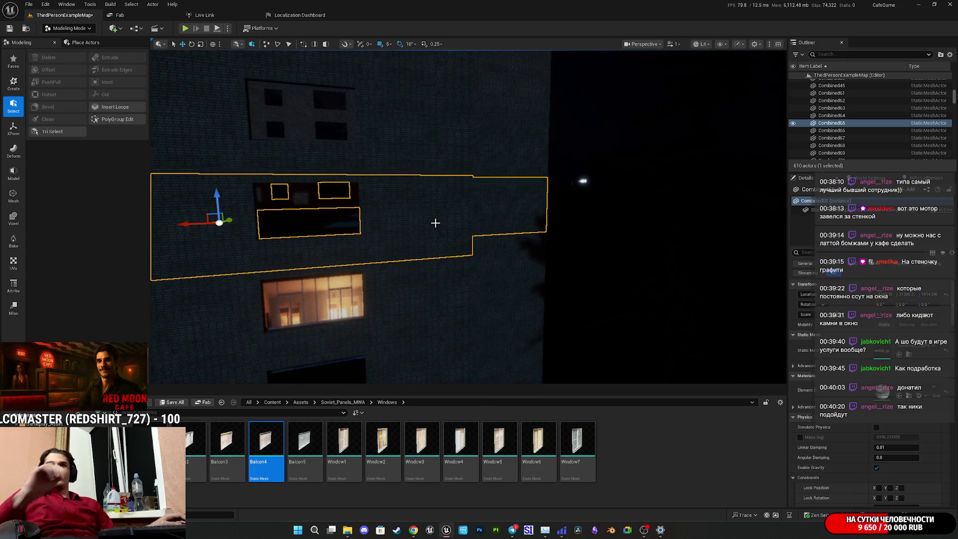
mouse_move(439, 229)
mouse_down()
mouse_move(429, 240)
mouse_move(428, 229)
mouse_up()
drag(600, 261, 600, 261)
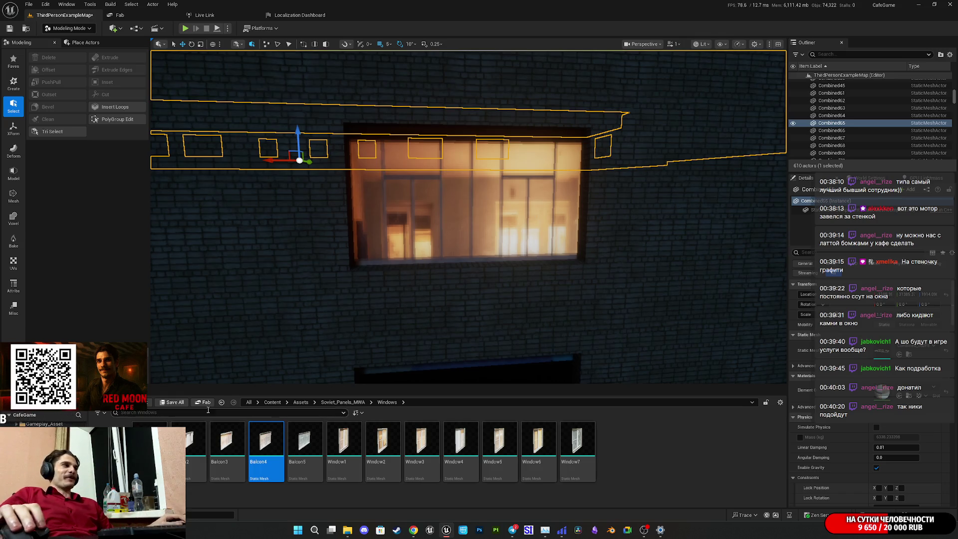
click(172, 402)
click(536, 347)
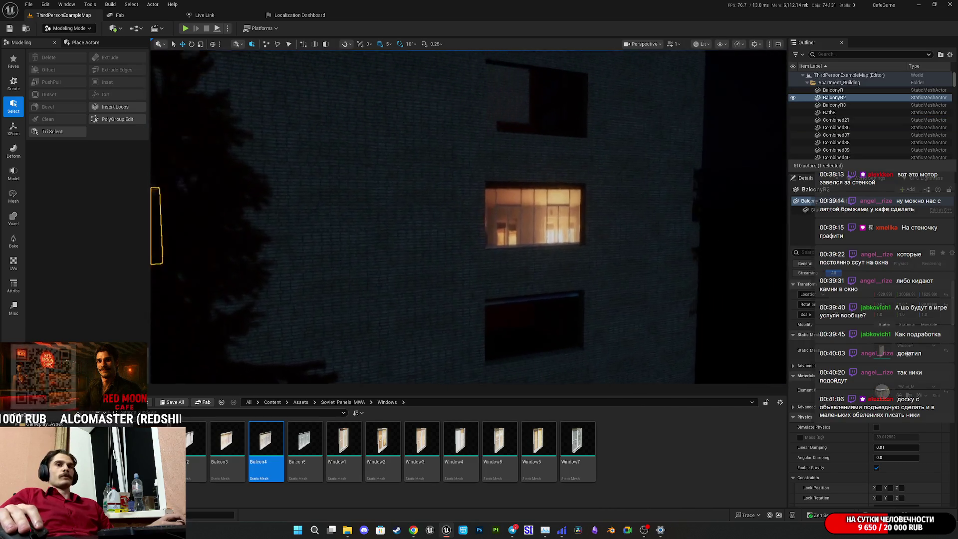
- With grid snap at 5, copy both lit windows (BalconyR2, BalconyR3) up four floors
ctrl+click(449, 195)
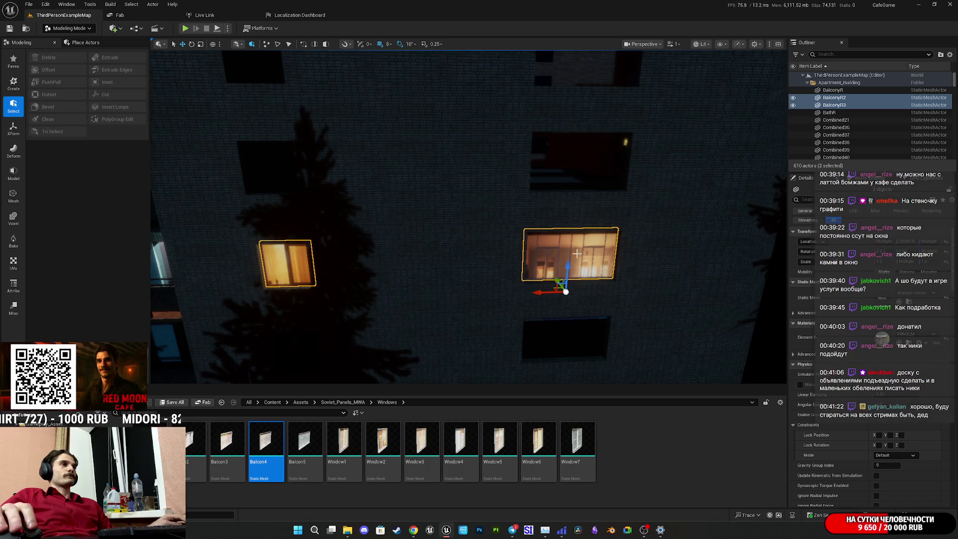
click(391, 46)
click(412, 98)
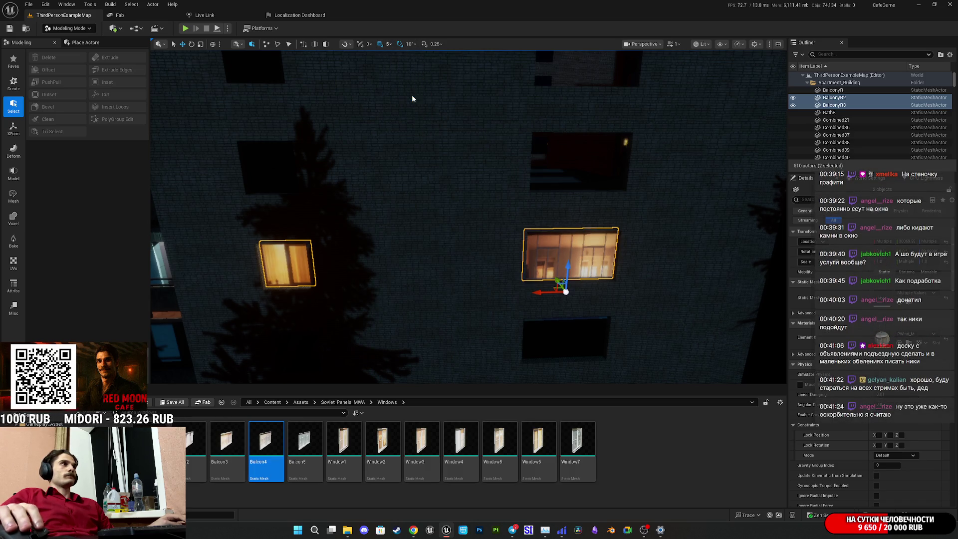
drag(568, 263, 570, 175)
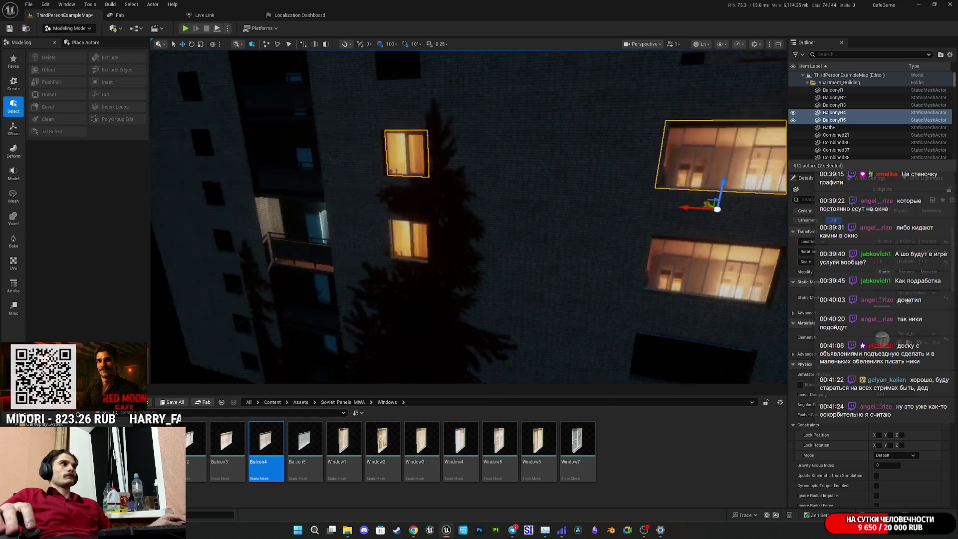
scroll(541, 193, down, 5)
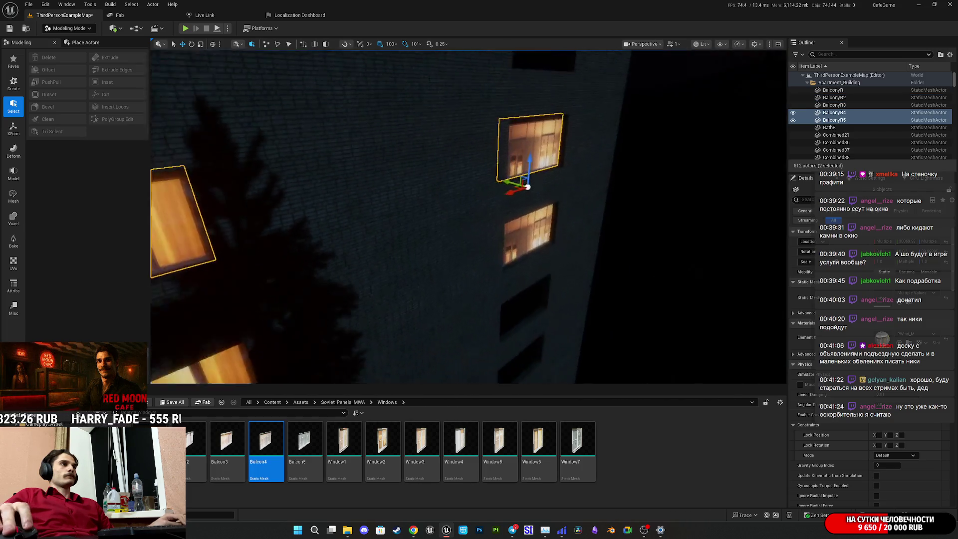
drag(555, 227, 553, 147)
key(f)
mouse_move(547, 249)
mouse_down()
mouse_move(547, 195)
mouse_move(529, 303)
mouse_move(548, 262)
mouse_move(542, 140)
mouse_up()
key(f)
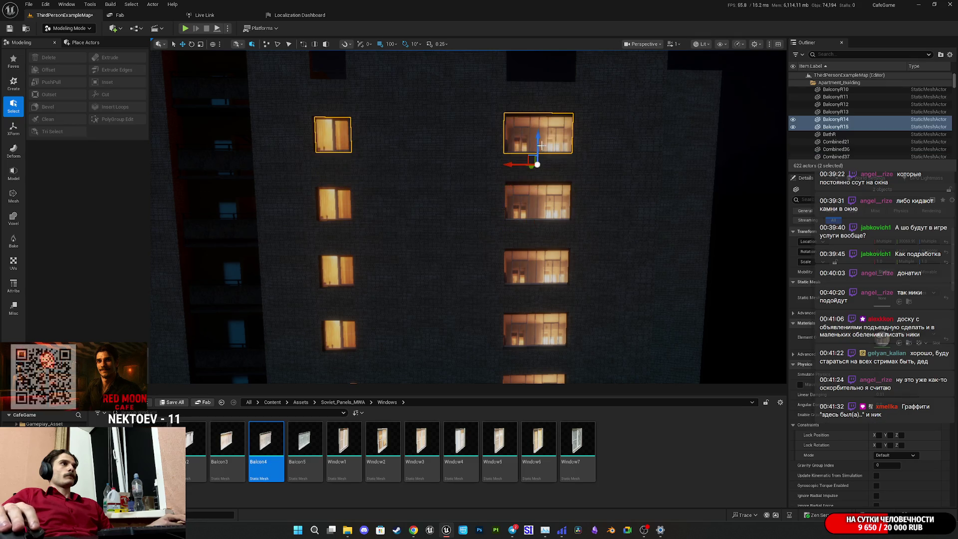
key(f)
alt+drag(551, 220, 548, 159)
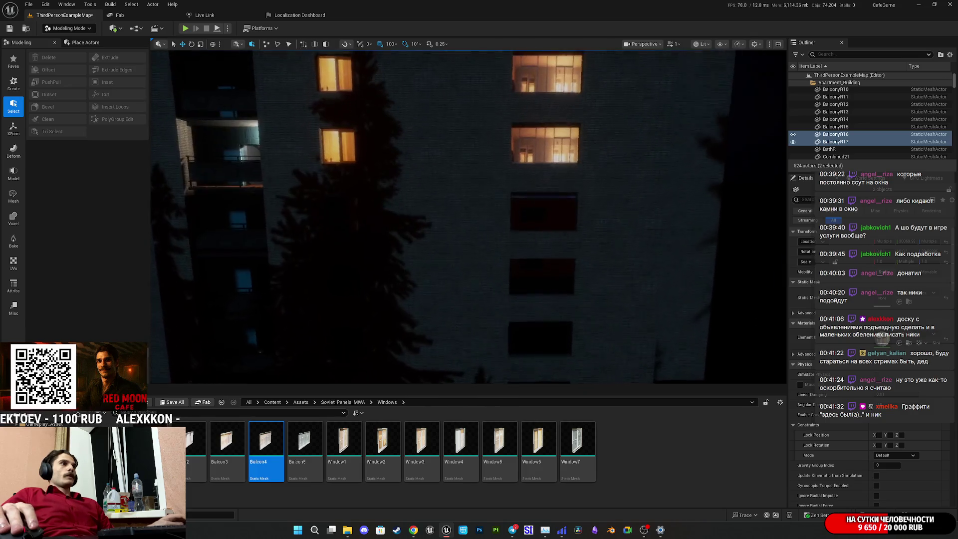
- Copy the pair of lit windows down two floors, then select one of the new windows
click(535, 183)
ctrl+click(339, 180)
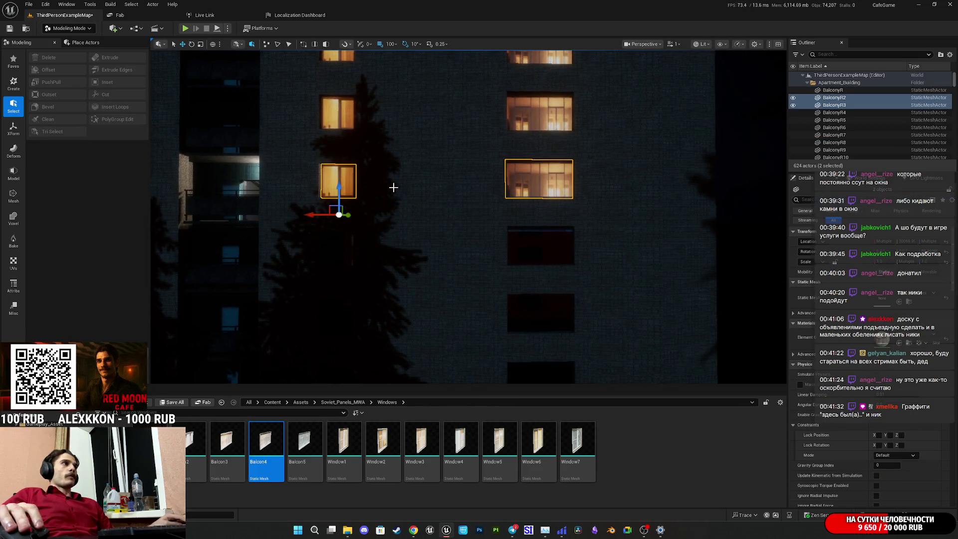
mouse_move(338, 187)
alt+mouse_down()
mouse_move(347, 244)
mouse_move(337, 312)
alt+mouse_up()
key(f)
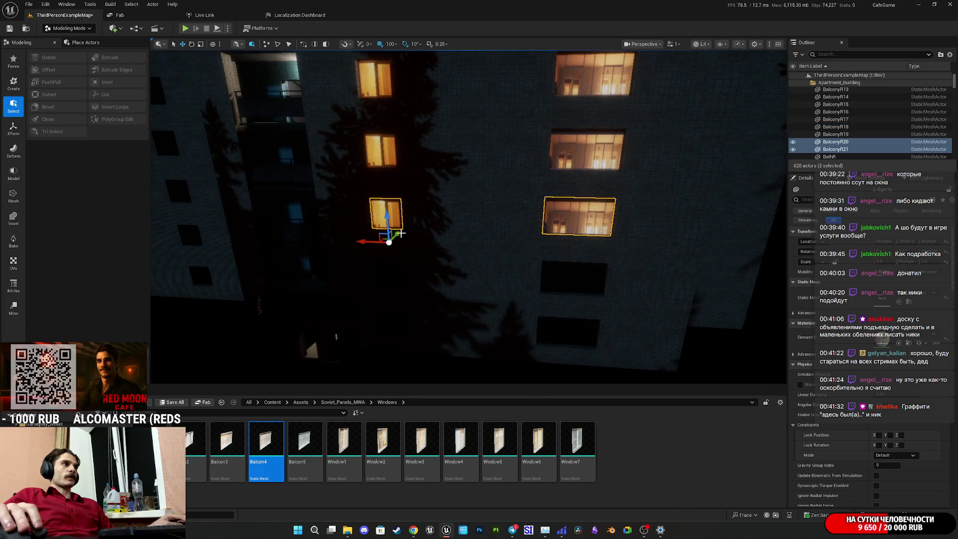
alt+drag(387, 237, 393, 316)
click(443, 287)
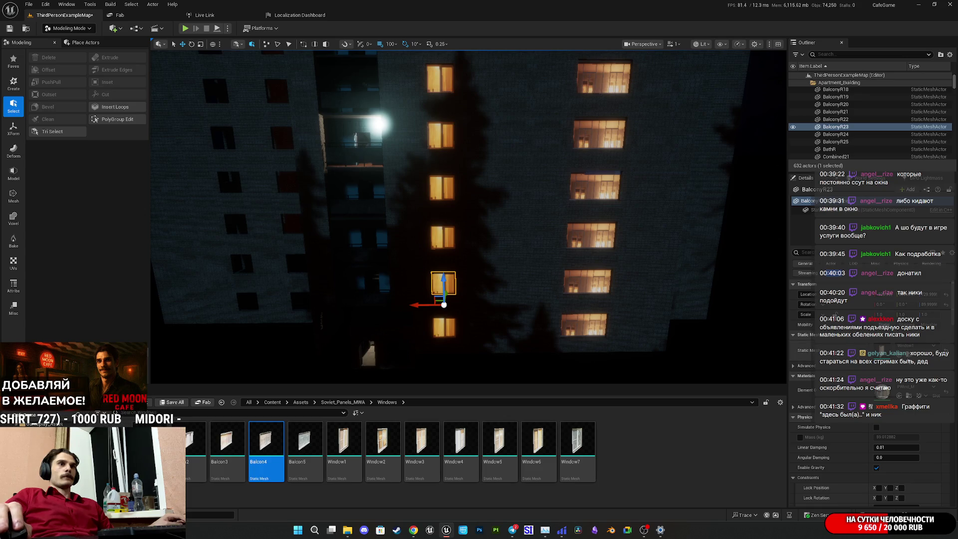
- Pick the Window1, Window7 and Window4 assets while selecting facade windows and framing an upper one
click(344, 440)
click(577, 442)
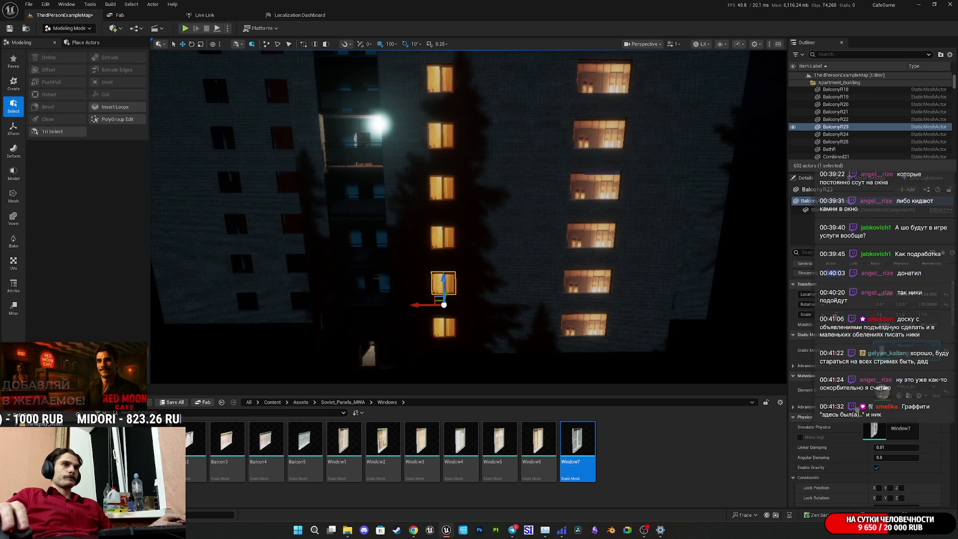
key(f)
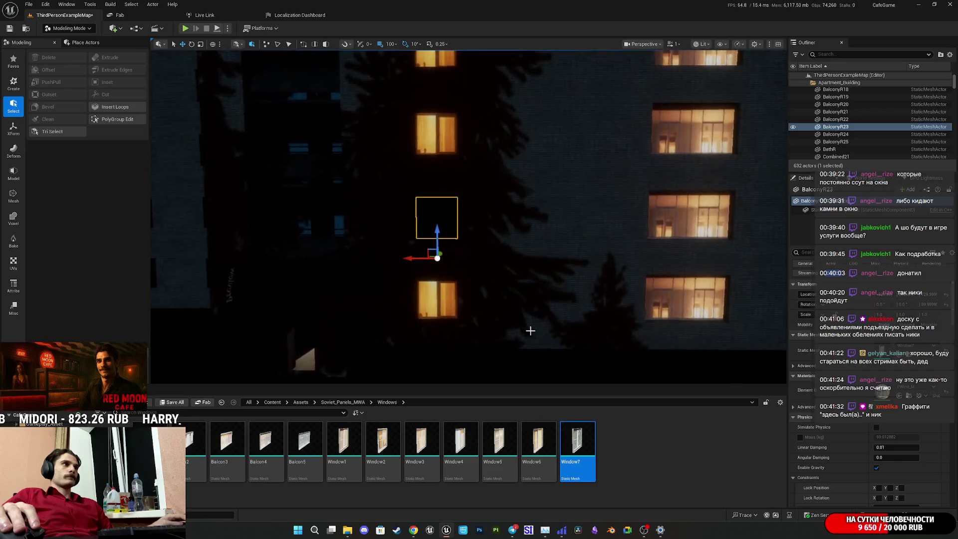
click(437, 296)
click(459, 439)
drag(488, 229, 488, 192)
click(488, 230)
key(f)
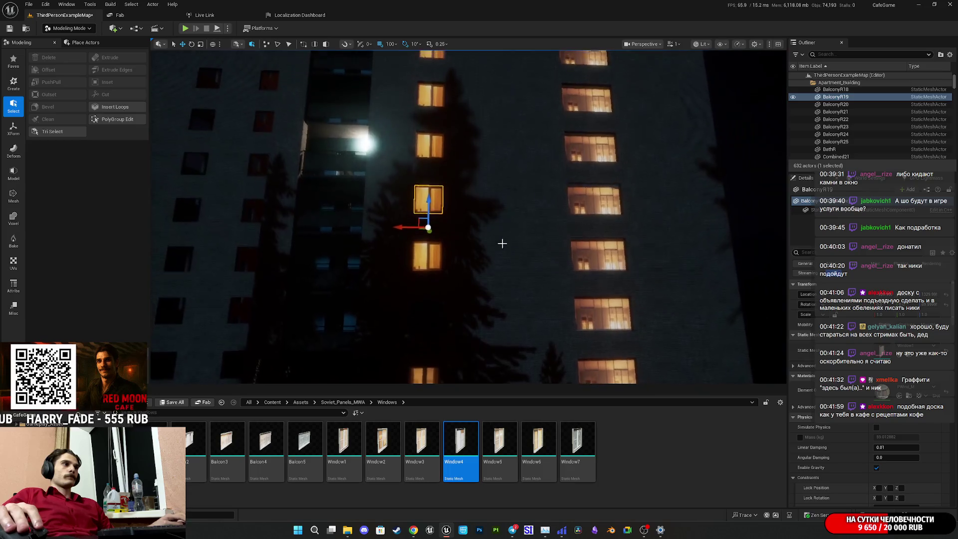
- Swap windows BalconyR4, BalconyR12 and BalconyR14 to the dark Window7 variant
drag(499, 442, 612, 409)
mouse_move(559, 285)
mouse_down()
mouse_move(559, 299)
mouse_move(559, 285)
mouse_up()
click(431, 252)
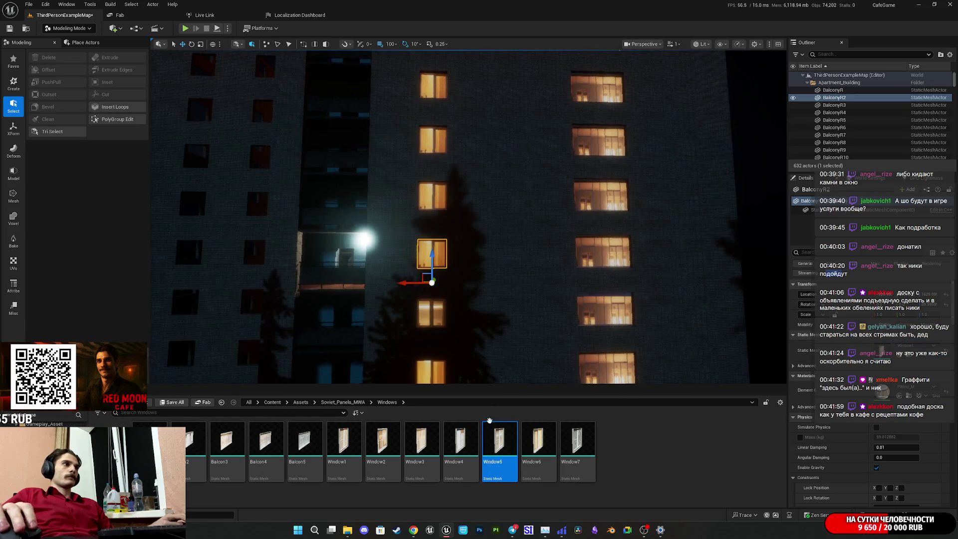
click(577, 440)
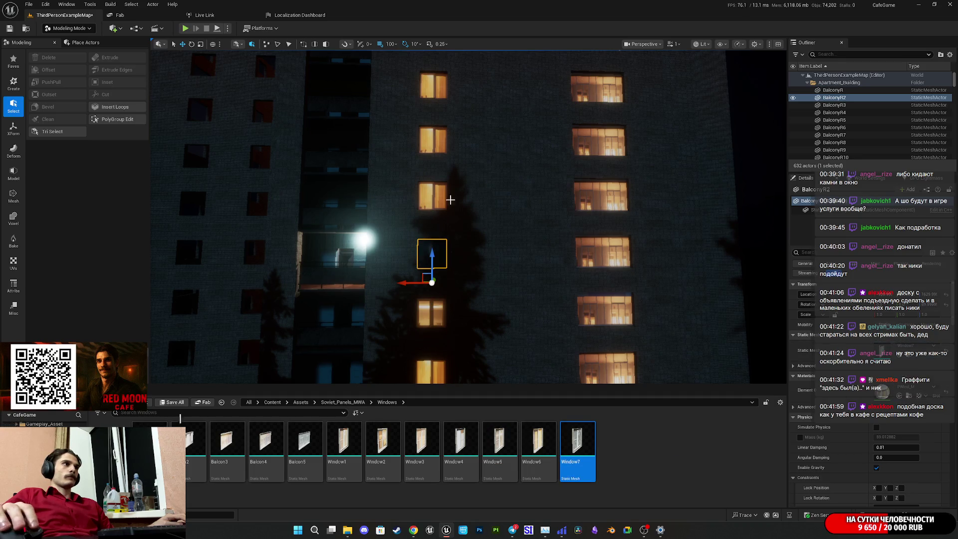
click(448, 199)
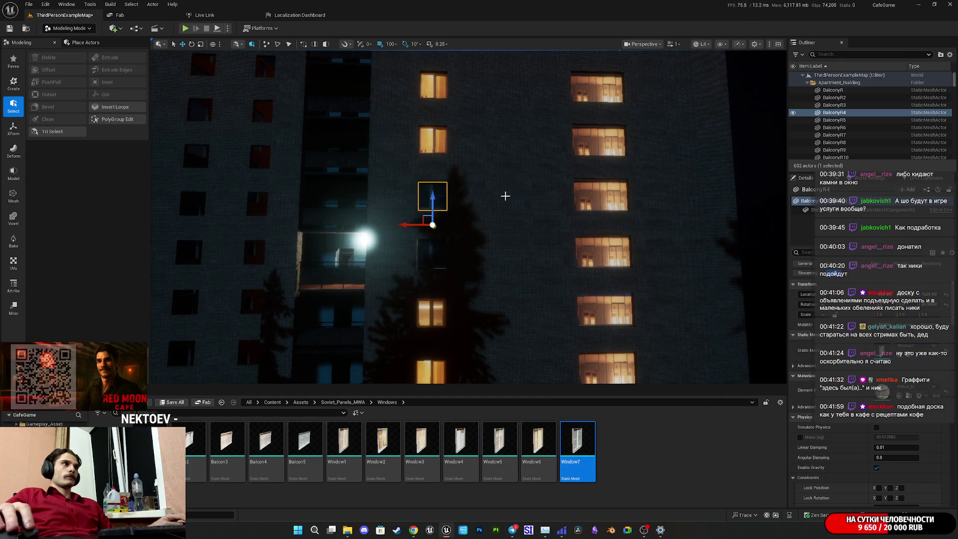
key(f)
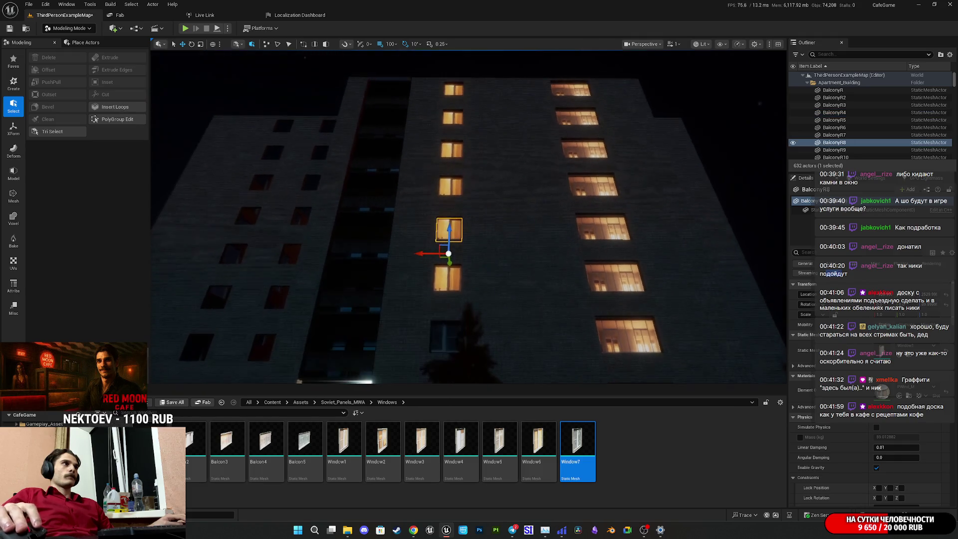
ctrl+click(455, 149)
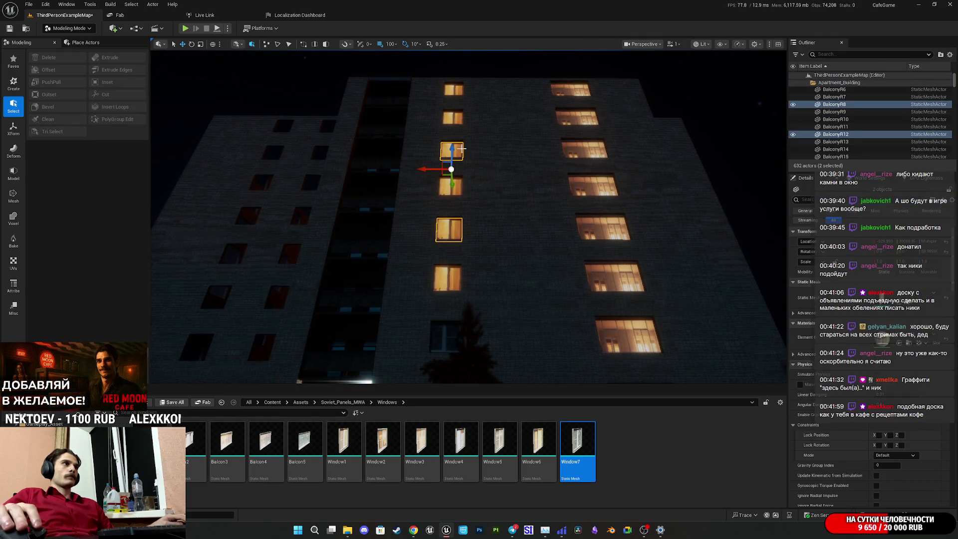
ctrl+click(453, 118)
mouse_move(577, 444)
mouse_down()
mouse_move(643, 418)
mouse_move(449, 230)
mouse_up()
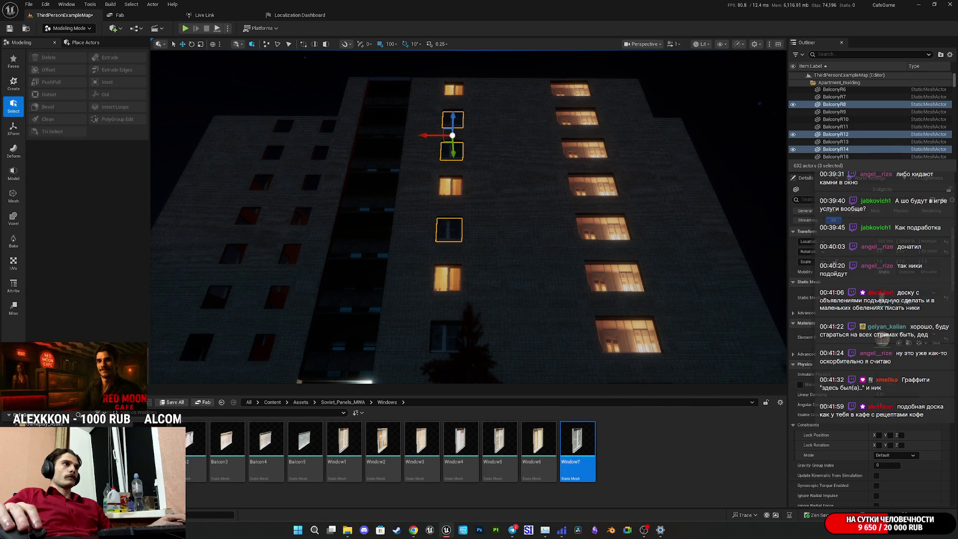
- Select the lit window BalconyR6 and pick the Window1 variant for it
click(452, 279)
mouse_move(451, 279)
mouse_down()
mouse_move(452, 256)
mouse_move(424, 272)
mouse_move(451, 252)
mouse_move(452, 214)
mouse_up()
click(348, 437)
key(f)
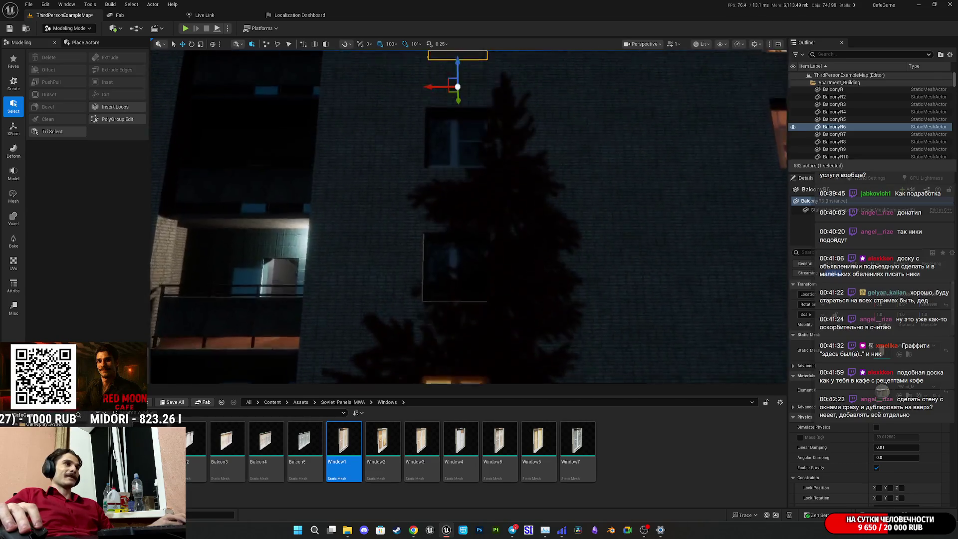
scroll(459, 295, down, 5)
scroll(472, 269, up, 3)
- Pick Window2, then select the top lit window BalconyR16 and assign the Window4 variant
click(382, 441)
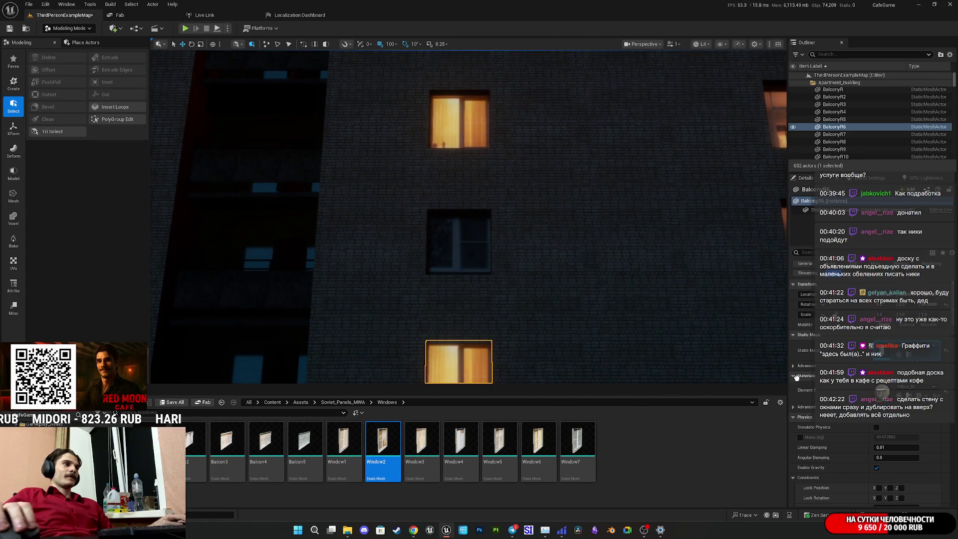
scroll(583, 271, down, 5)
scroll(584, 271, up, 4)
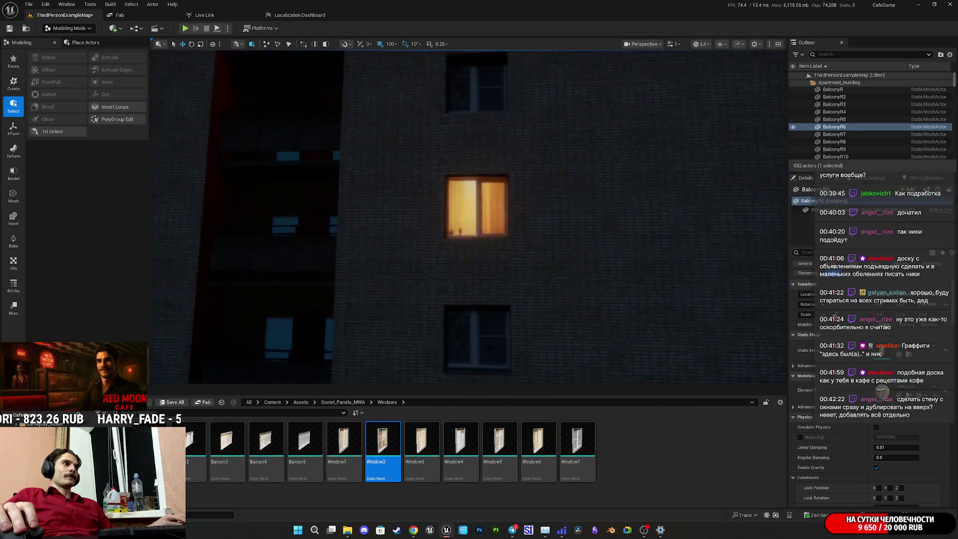
scroll(481, 128, down, 5)
click(456, 122)
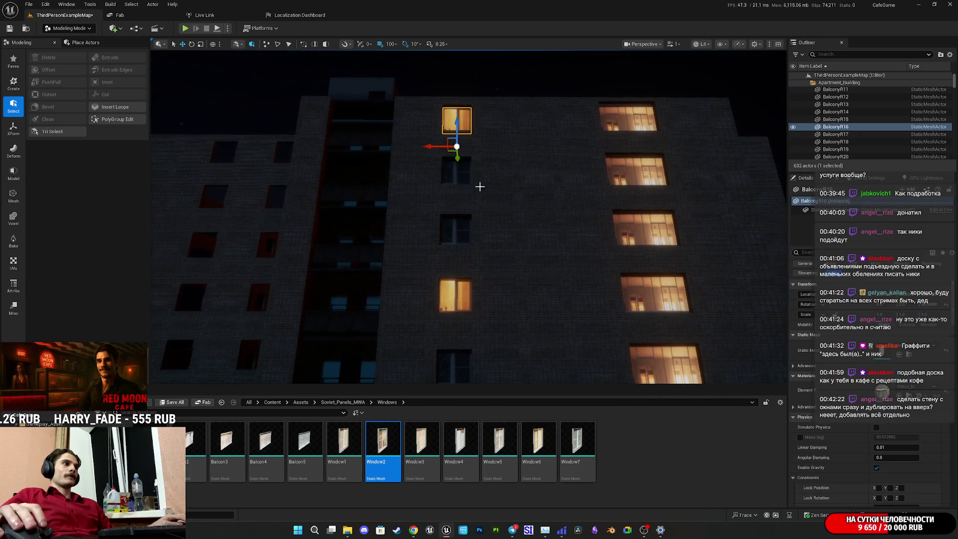
click(458, 436)
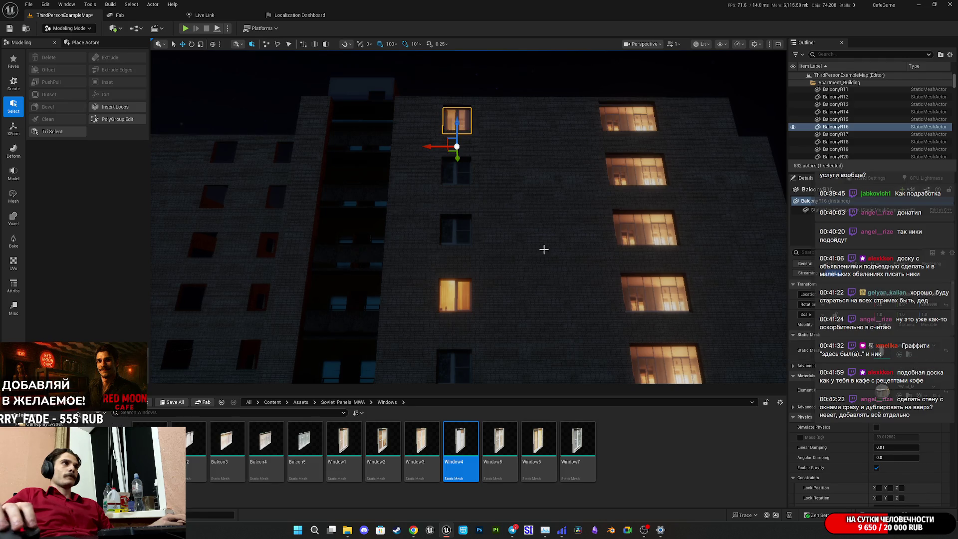
scroll(543, 247, up, 3)
mouse_move(540, 248)
mouse_down()
mouse_move(539, 232)
mouse_move(540, 247)
mouse_up()
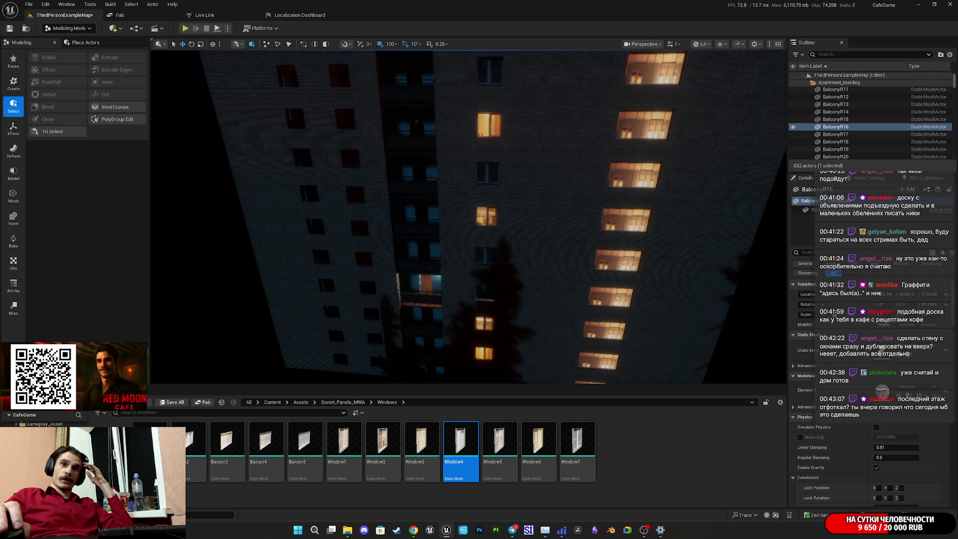
- Bring the Downloads File Explorer window up from the taskbar over the editor
mouse_move(347, 529)
mouse_move(357, 496)
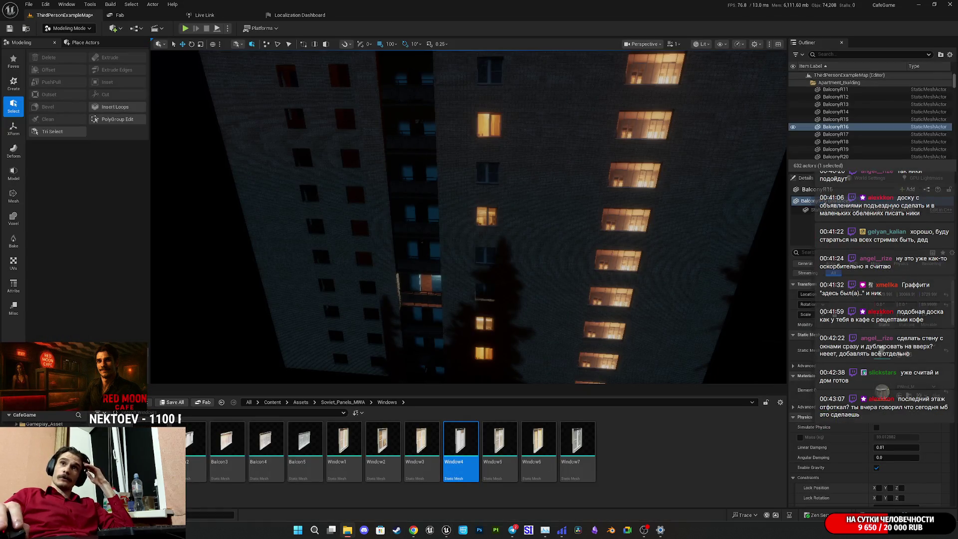
click(348, 530)
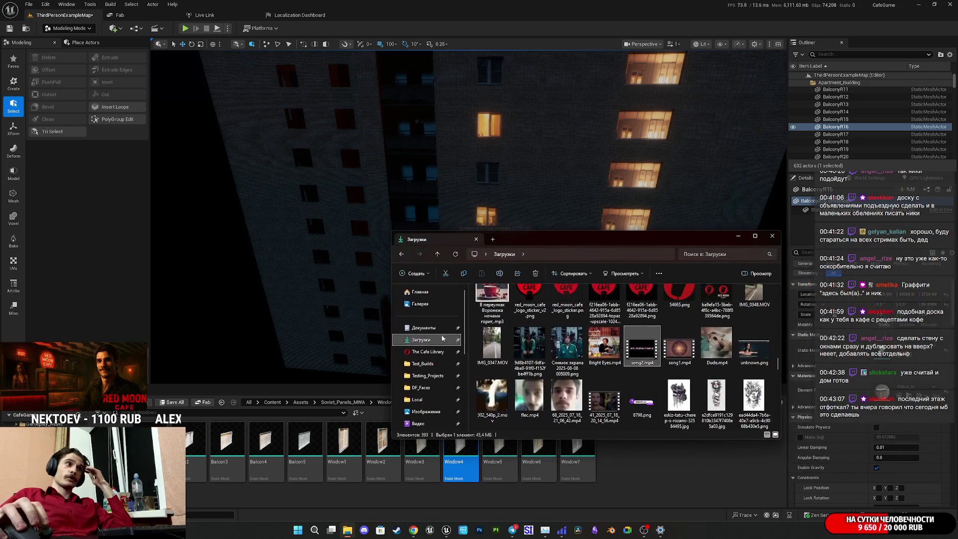
- Play IMG_1010.MOV from Downloads > Telegram Desktop fullscreen, then skip to the next clip
click(441, 341)
double_click(493, 317)
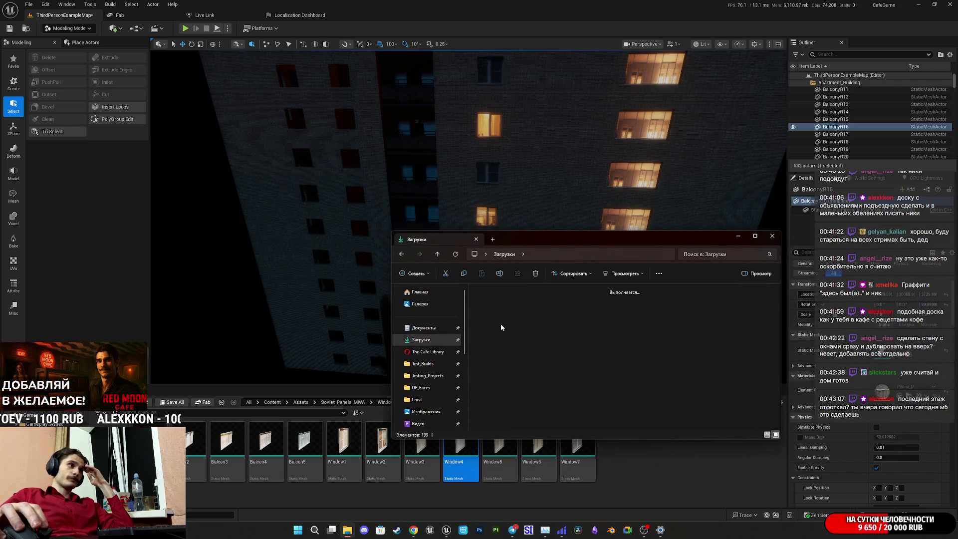
double_click(549, 320)
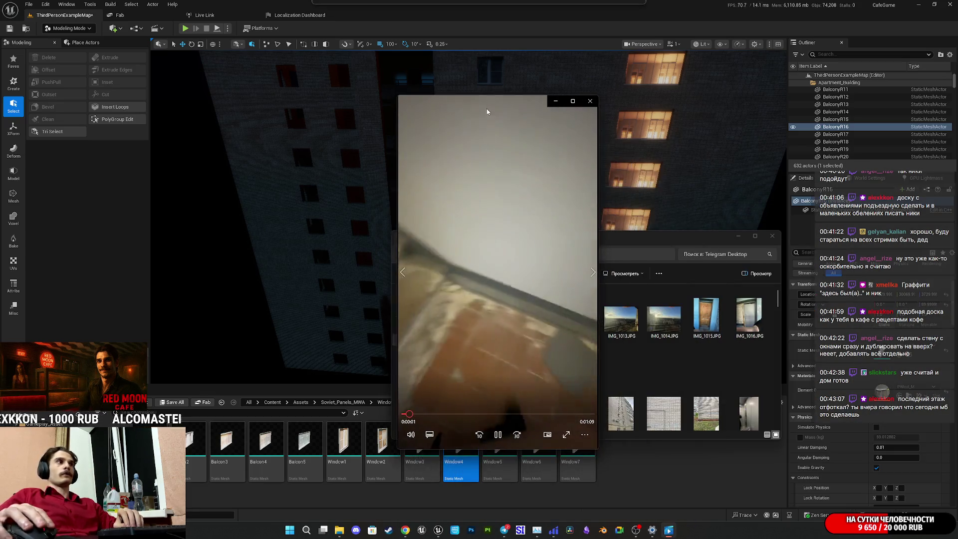
double_click(488, 102)
key(Right)
key(Right)
key(Right)
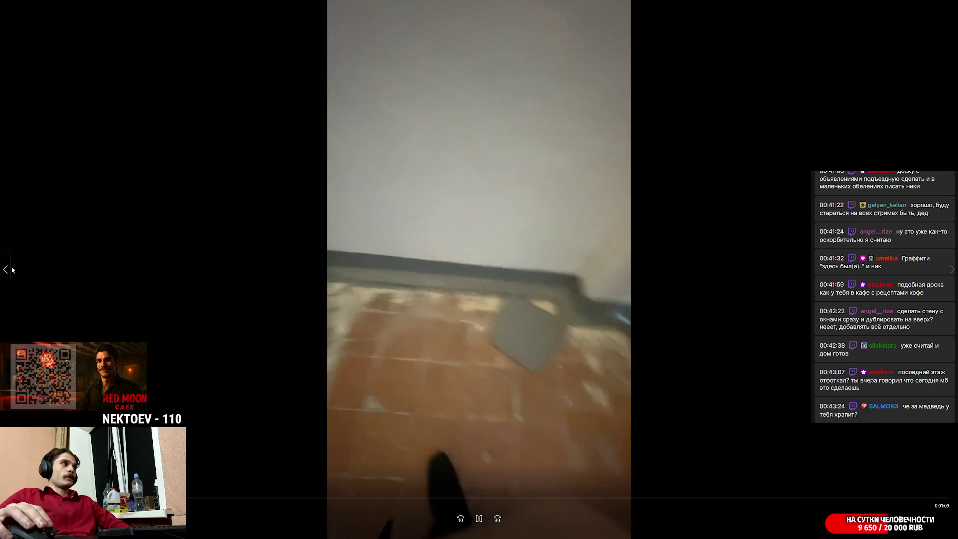
- Go back to the previous clip and pause at 0:00:09 on the lattice gate close-up
click(7, 269)
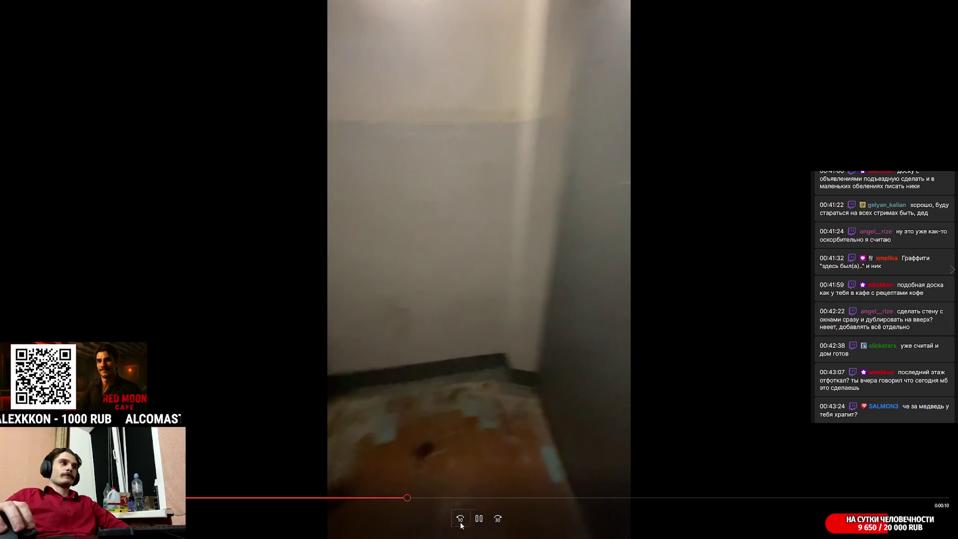
key(space)
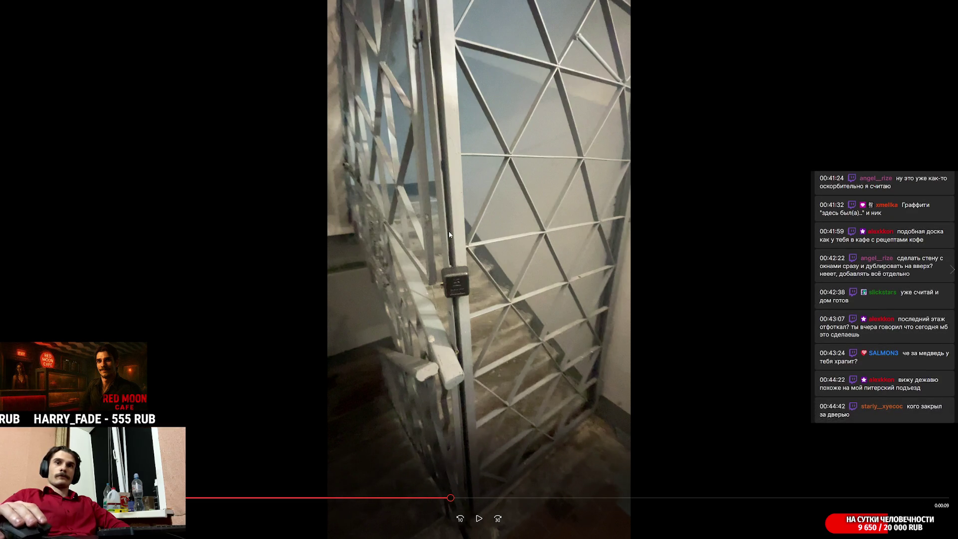
- Play the IMG_1011 gate clip a little further, pause it, and exit fullscreen
click(480, 520)
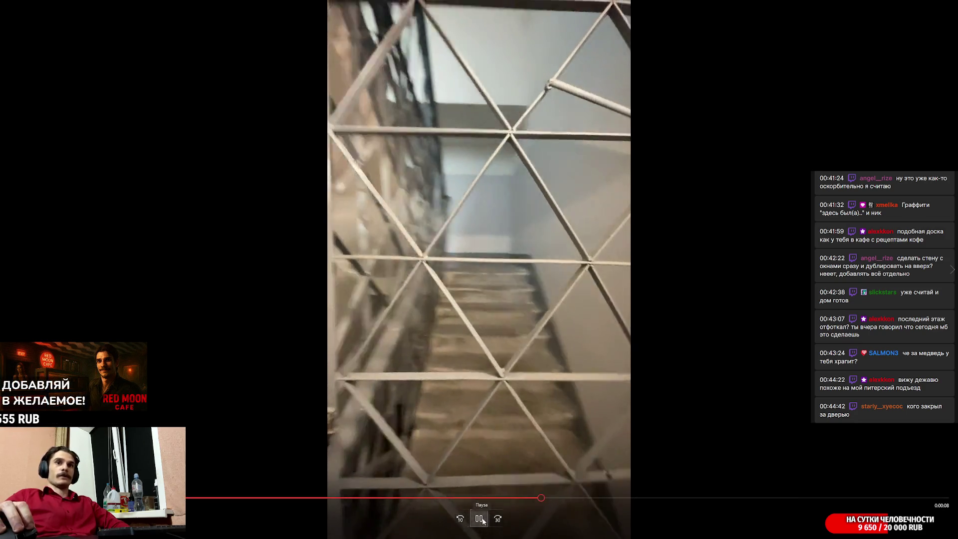
click(479, 518)
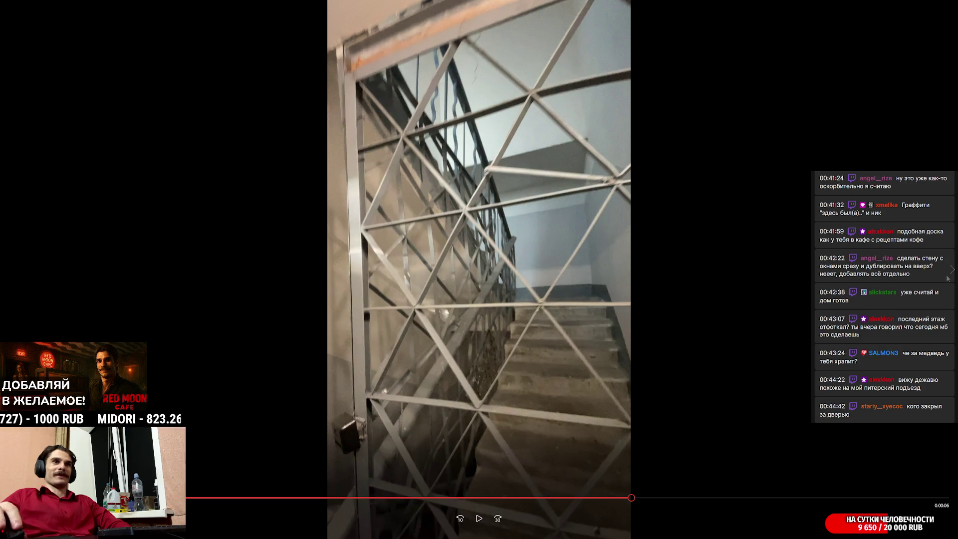
key(Escape)
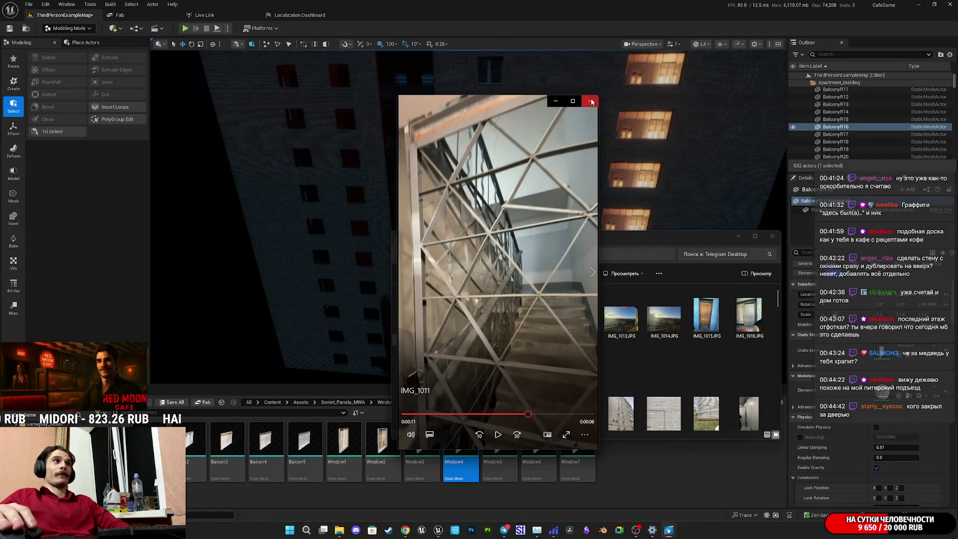
- Close the player, open IMG_1015.JPG and step forward to the brick corridor photo
click(592, 97)
double_click(706, 319)
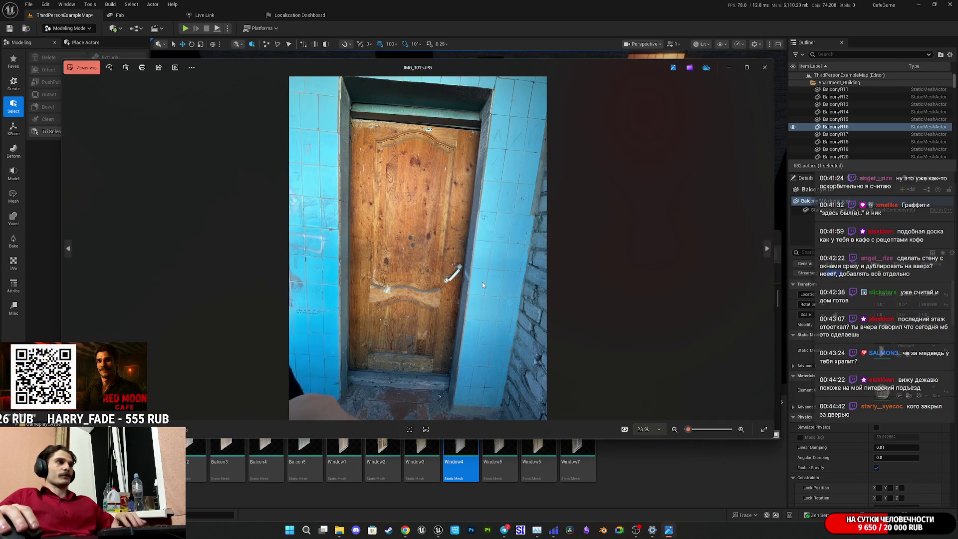
key(Right)
key(Right)
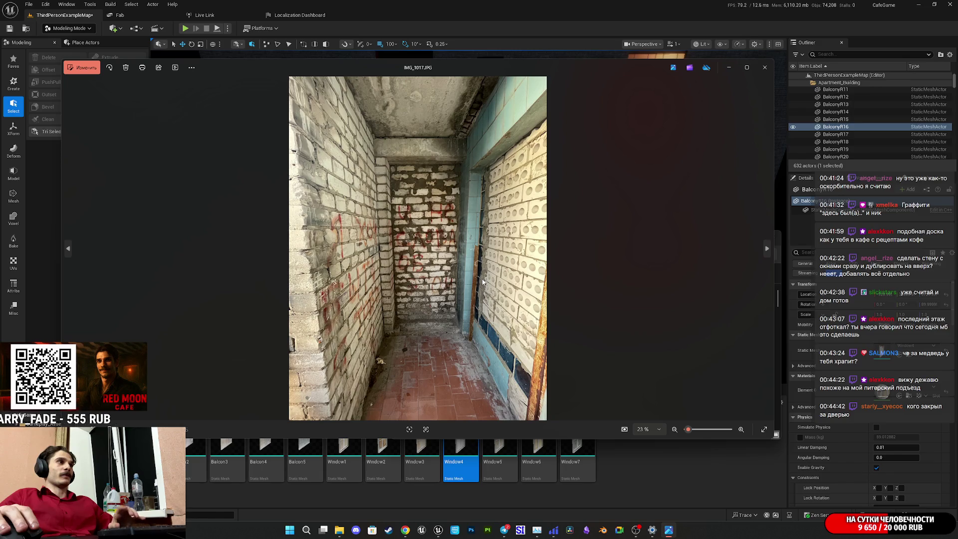
- Zoom and pan around the graffiti corridor photo, then close Photos and the folder
scroll(445, 253, up, 5)
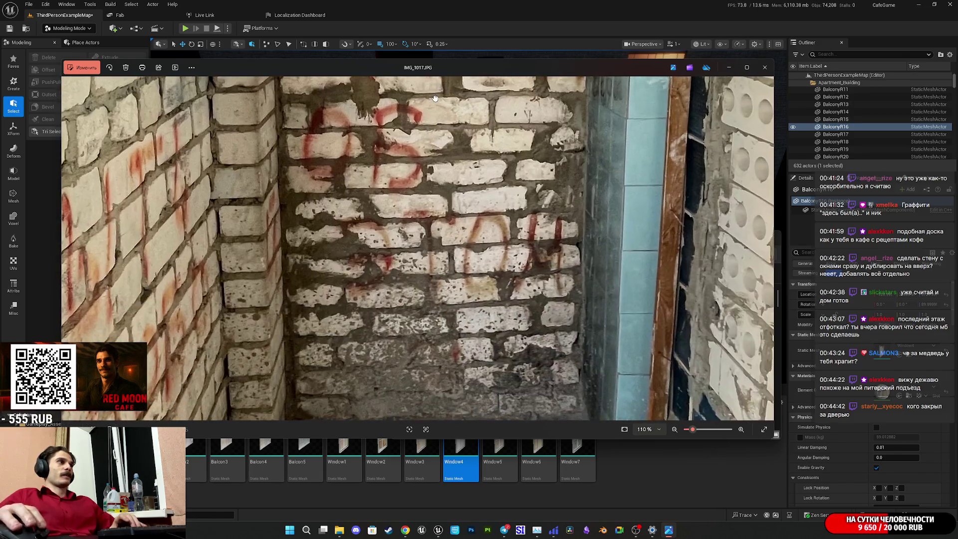
scroll(457, 342, down, 4)
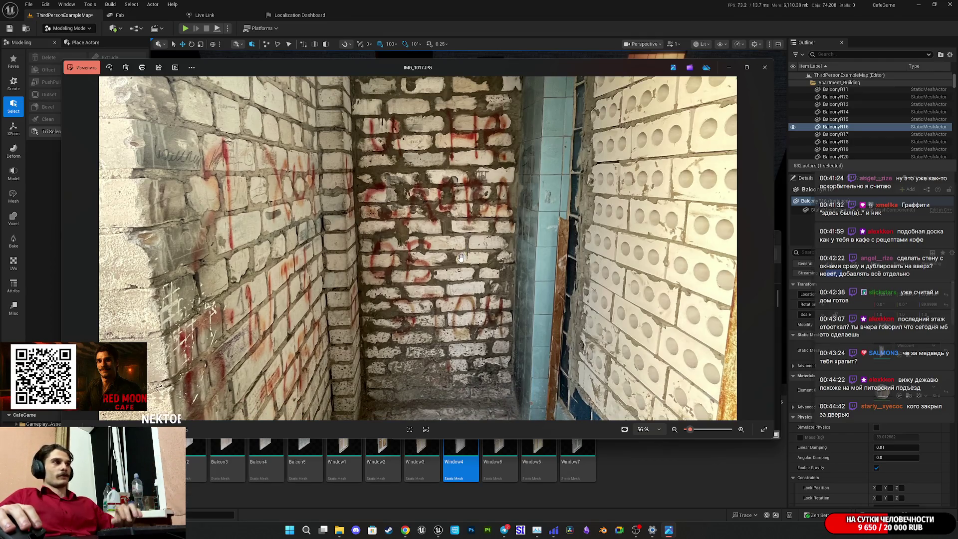
drag(460, 256, 458, 278)
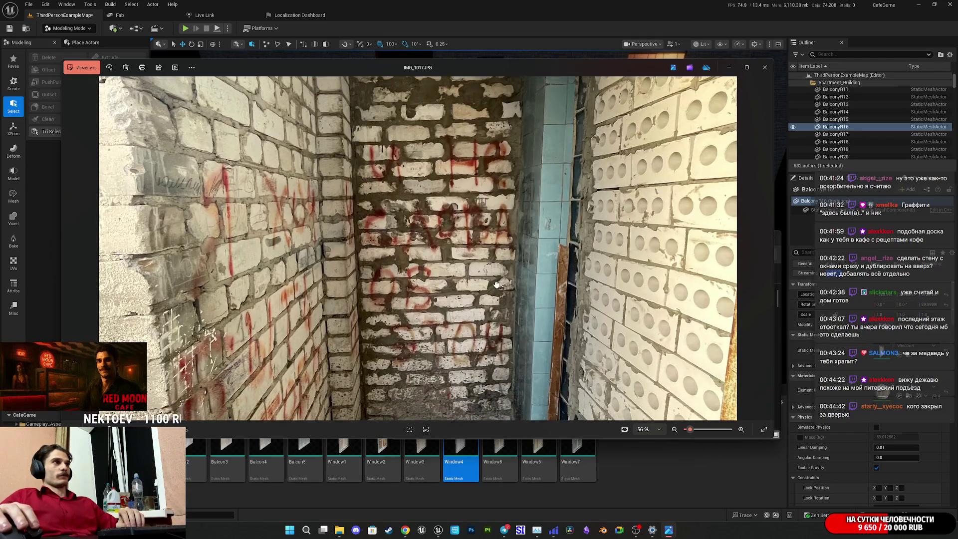
scroll(479, 260, up, 1)
scroll(479, 261, up, 1)
drag(479, 260, 479, 185)
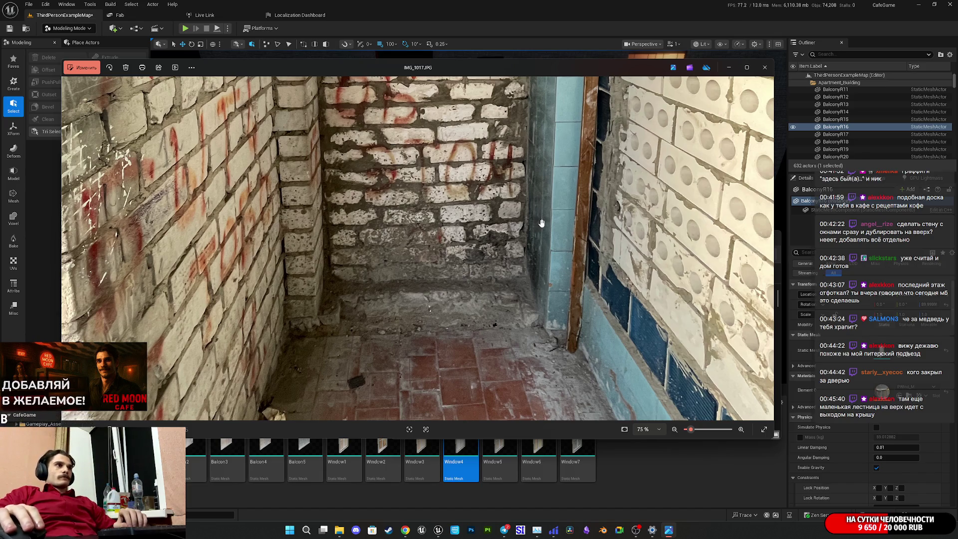
scroll(542, 223, down, 3)
click(764, 67)
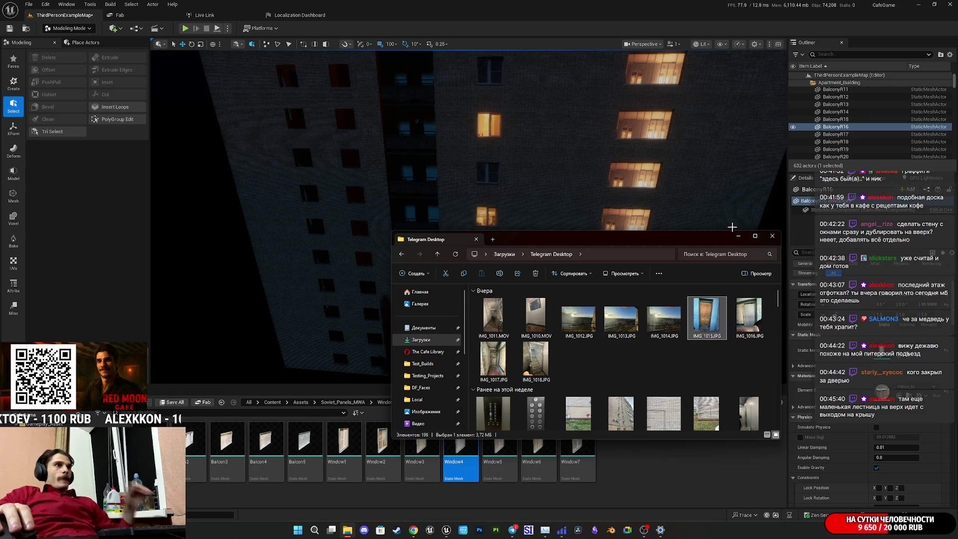
click(738, 236)
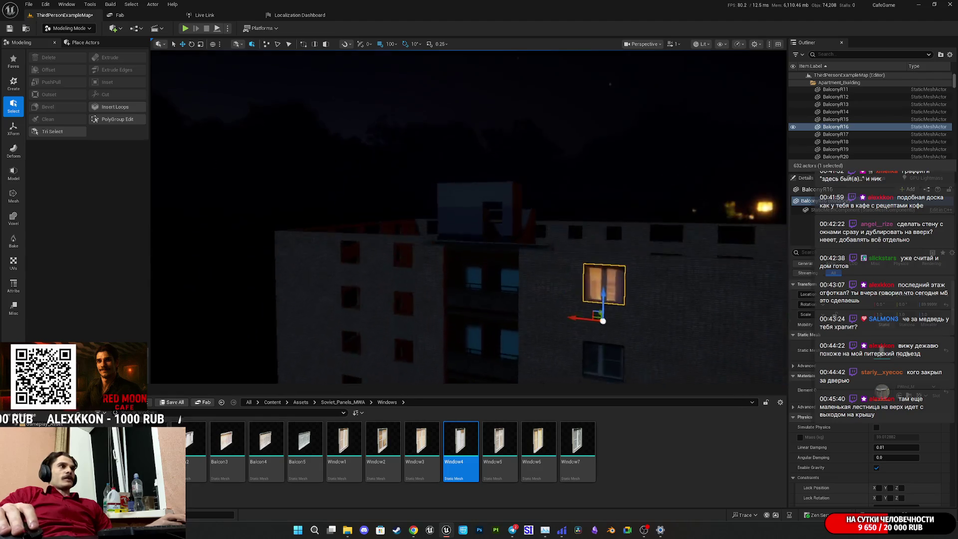
- Save the ThirdPersonExampleMap level, choosing Save Selected in the Save Content dialog
key(w)
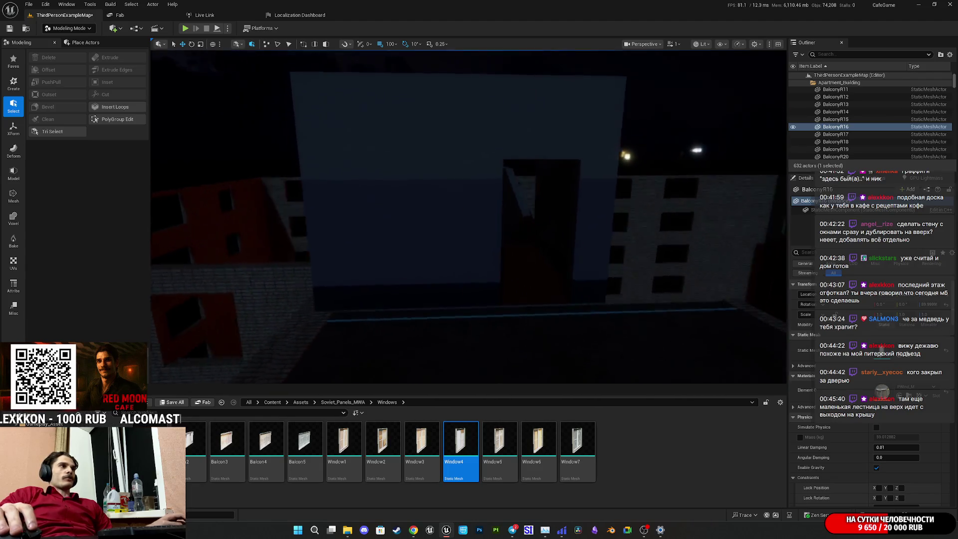
key(s)
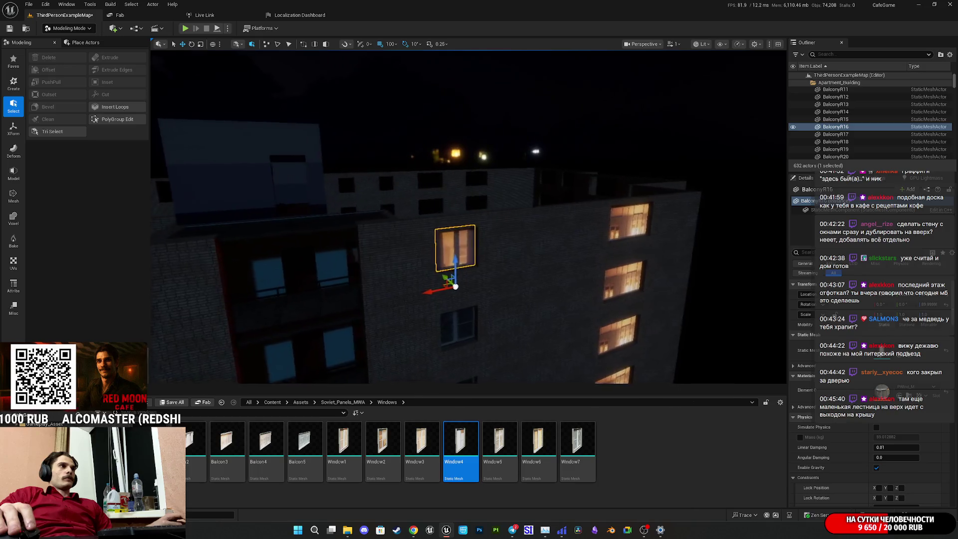
key(a)
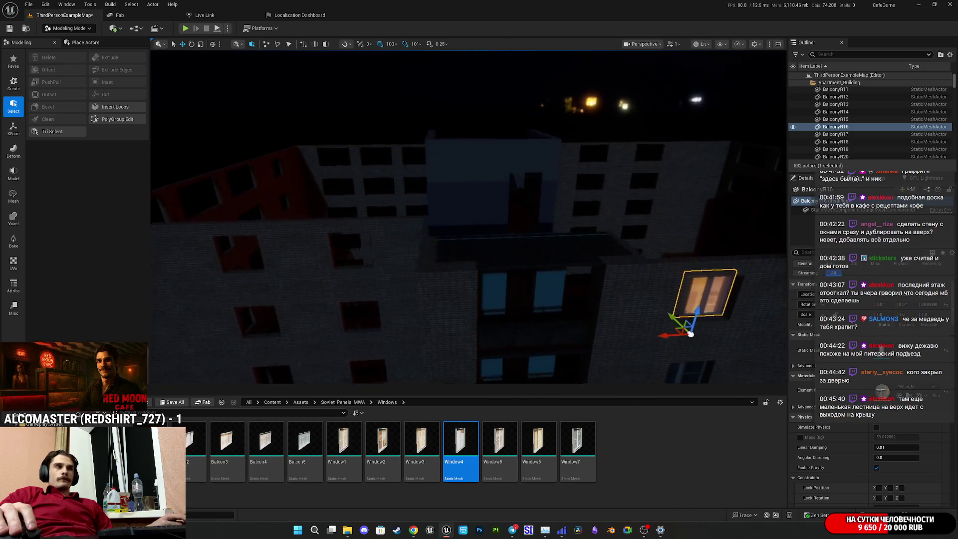
key(a)
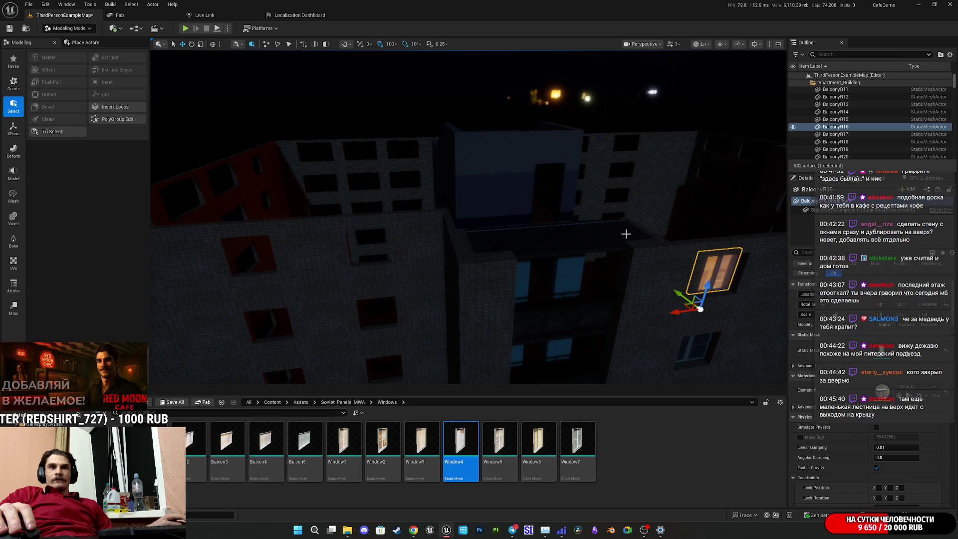
key(d)
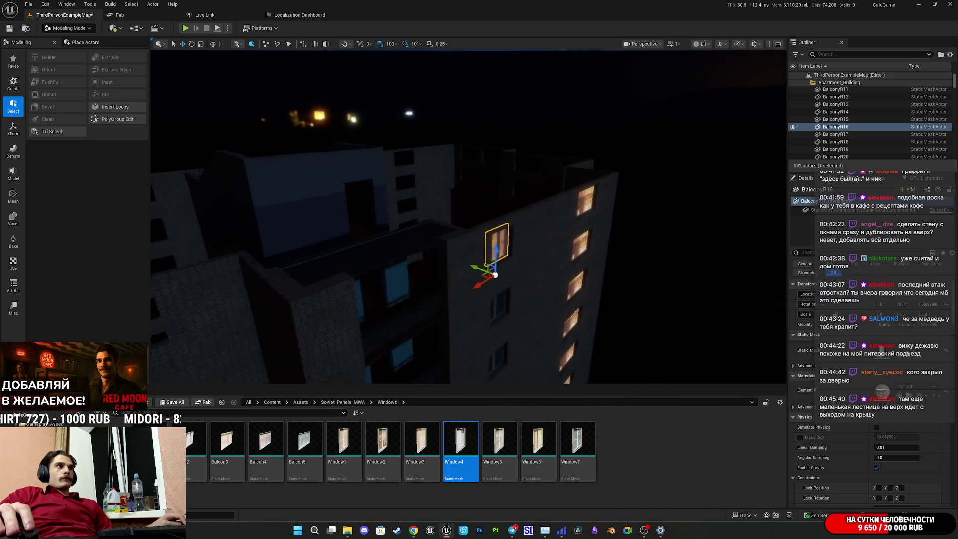
key(ctrl+s)
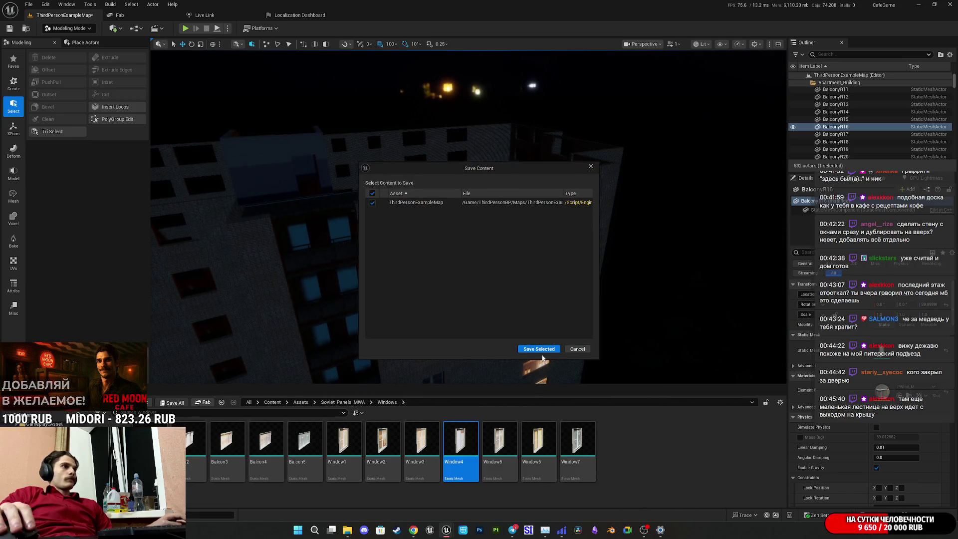
click(543, 348)
- Swap the top-right facade window's mesh for Balcon5
key(w)
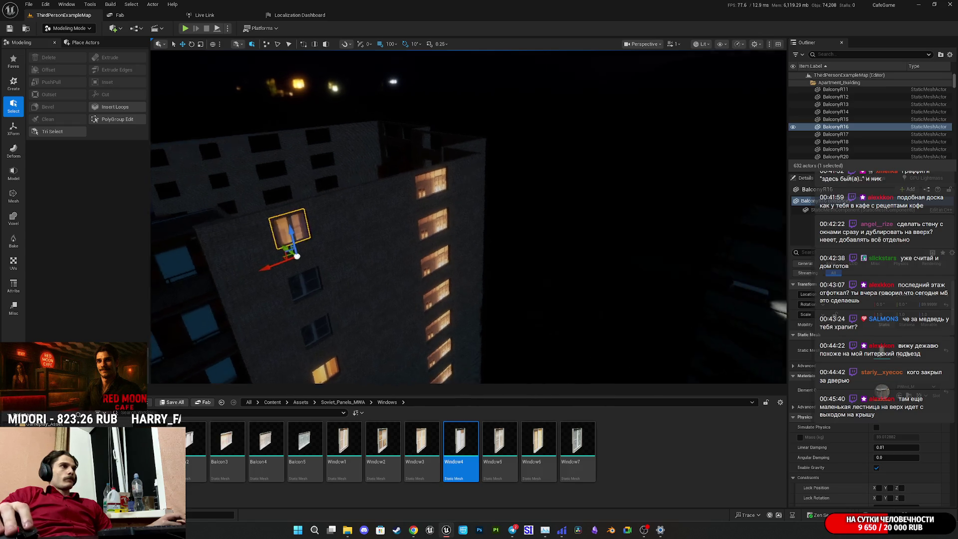
key(s)
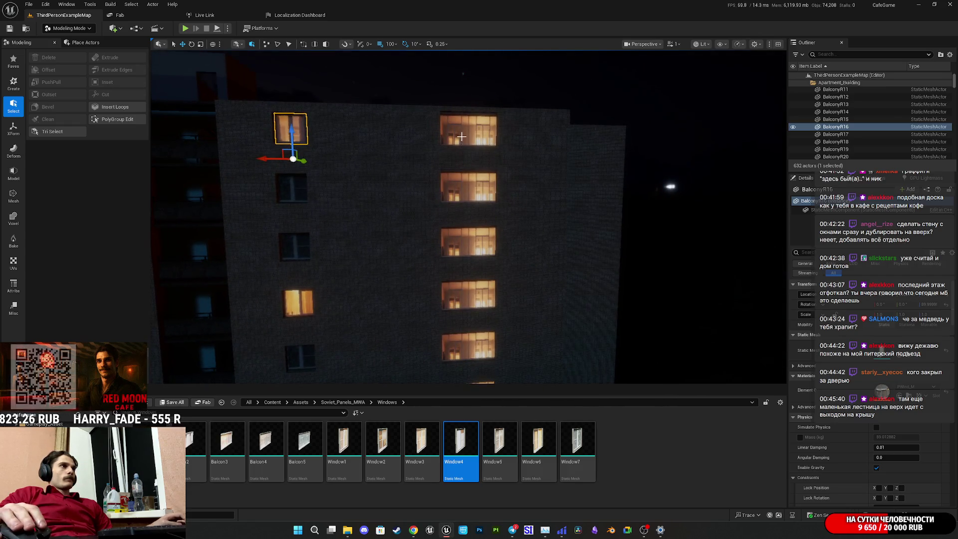
click(461, 138)
drag(304, 444, 849, 430)
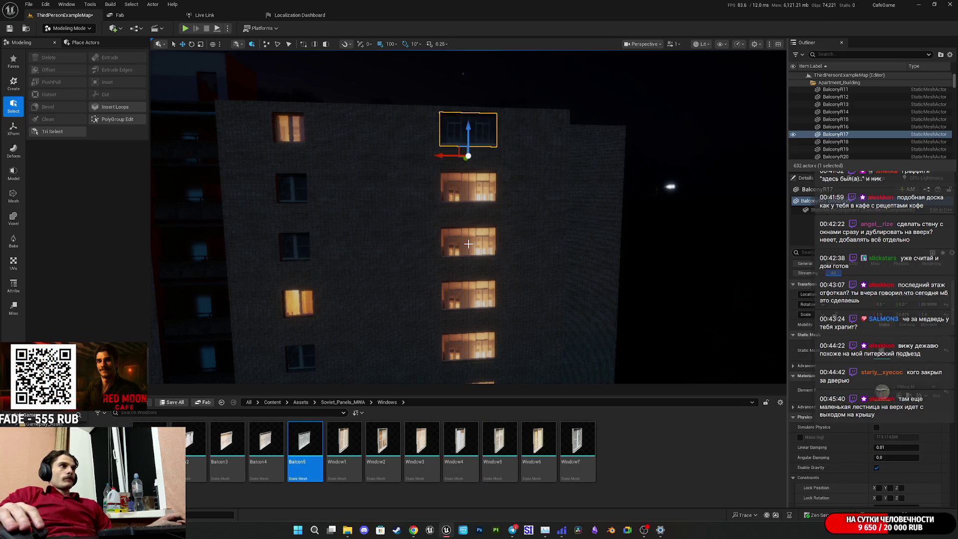
- Select five more windows running down the facade
ctrl+click(468, 241)
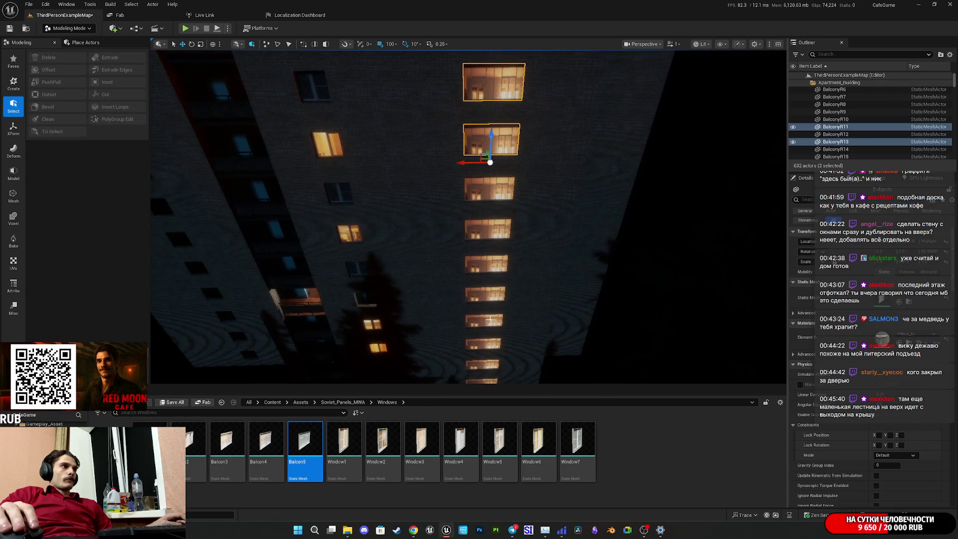
ctrl+click(484, 320)
ctrl+click(485, 295)
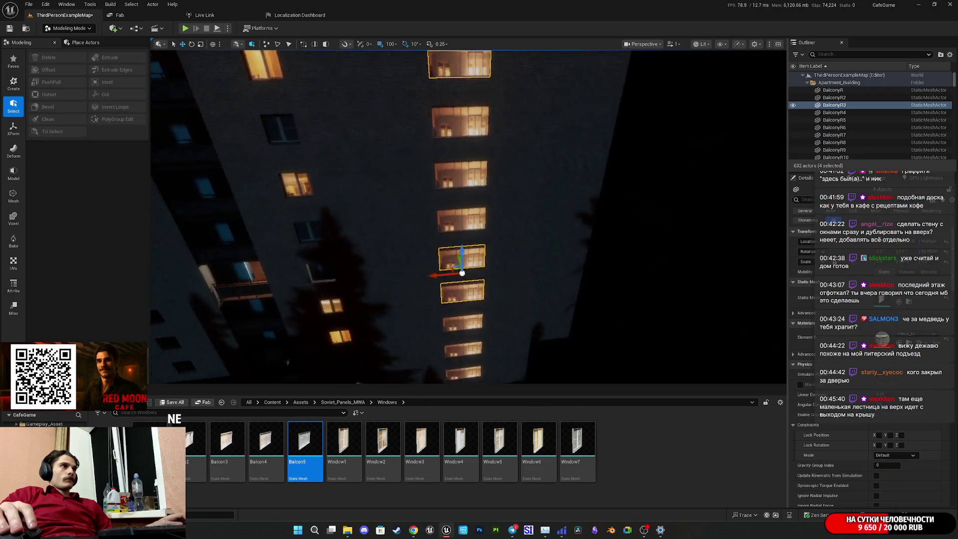
scroll(503, 239, down, 5)
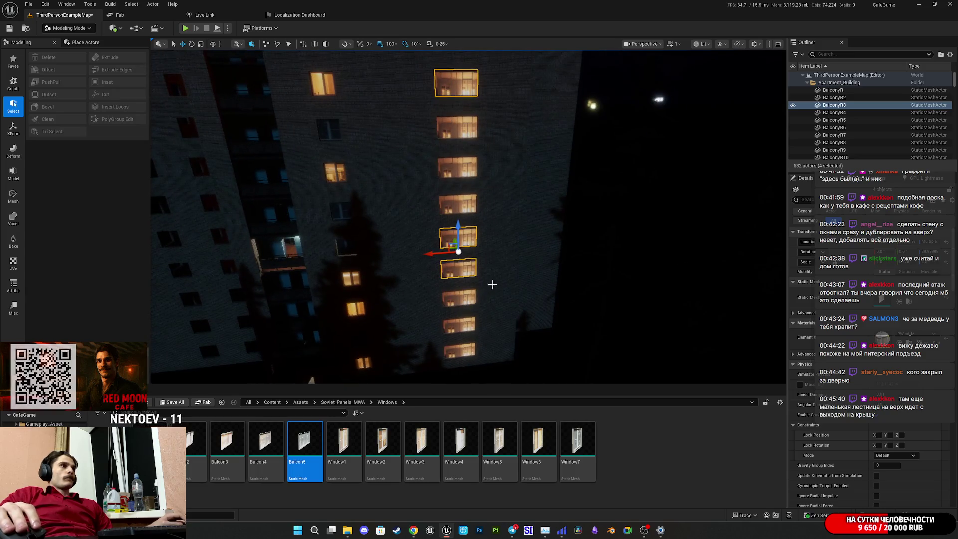
ctrl+click(463, 327)
ctrl+click(459, 351)
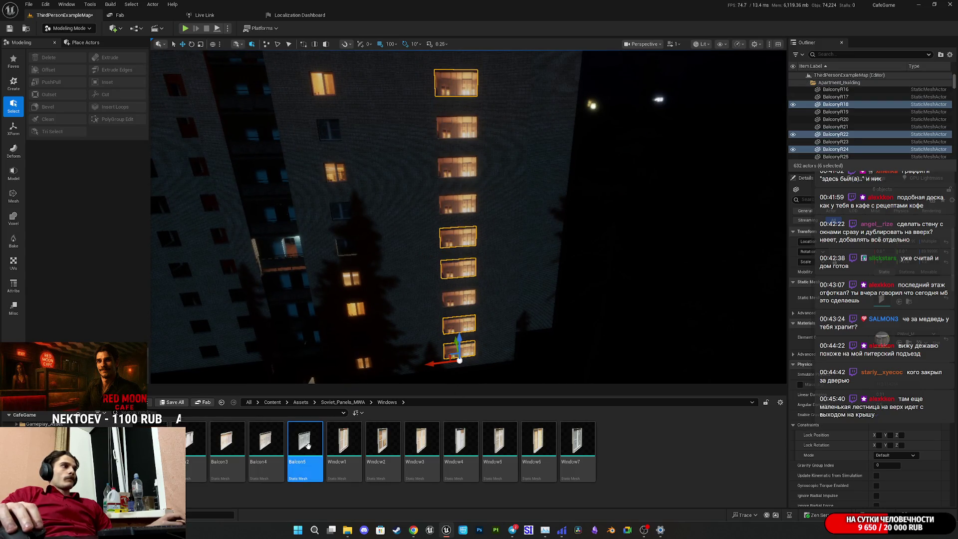
scroll(464, 224, up, 3)
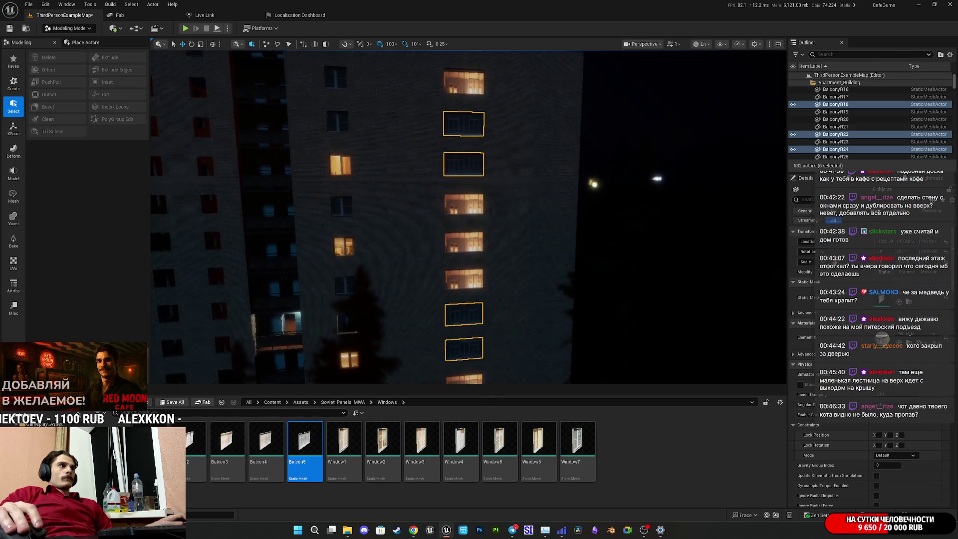
- Give two more windows the darker Balcon3 and Balcon4 meshes
click(463, 277)
click(227, 439)
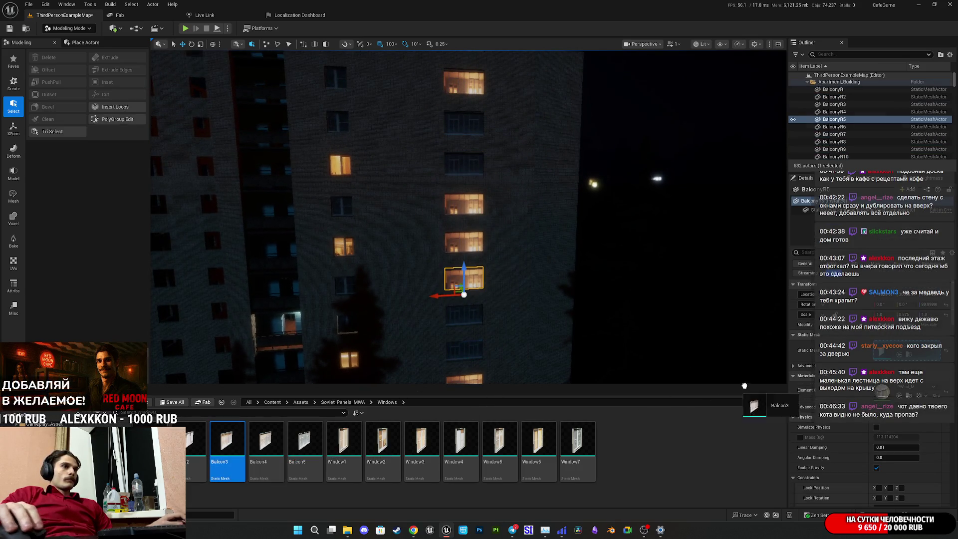
click(464, 242)
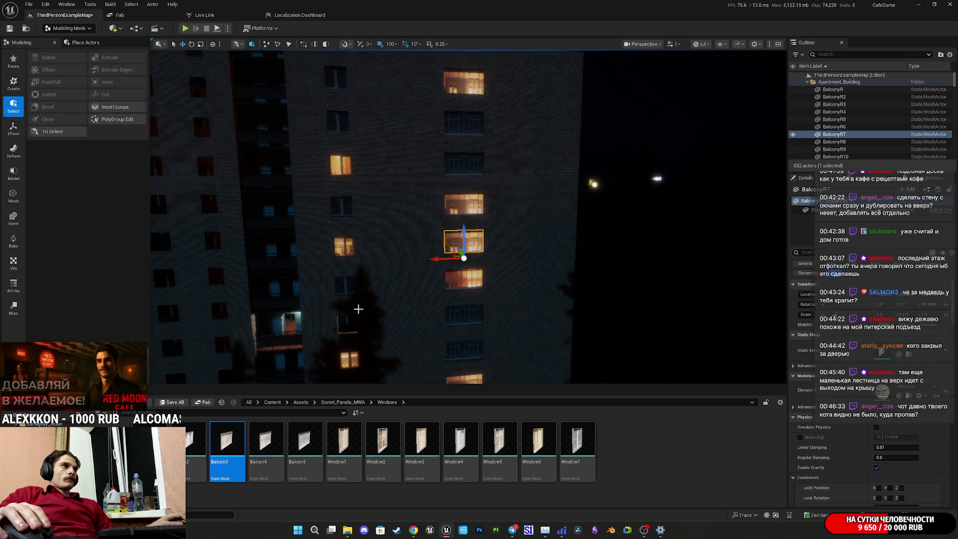
click(266, 438)
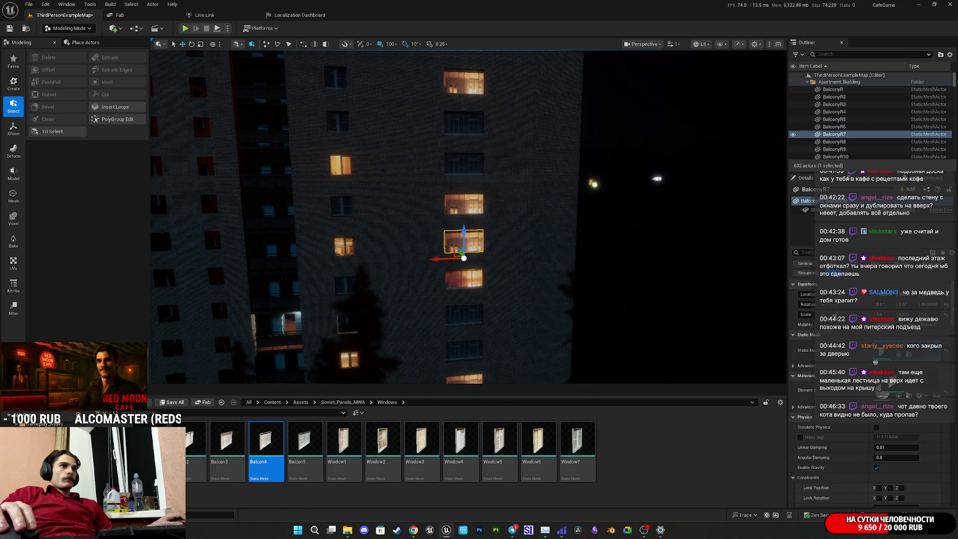
click(196, 433)
click(946, 350)
key(f)
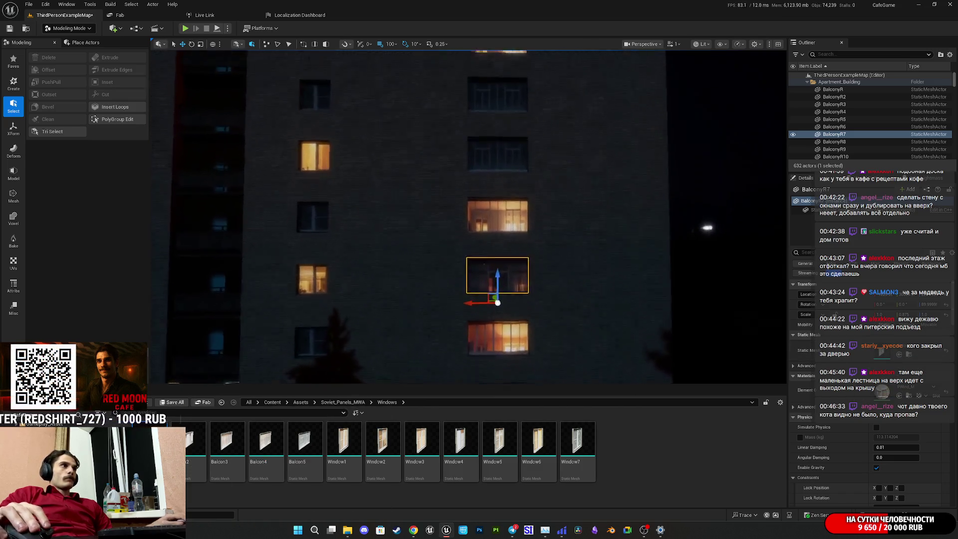
- Replace another window's mesh with Balcon2, then select the window two floors up
scroll(558, 282, down, 5)
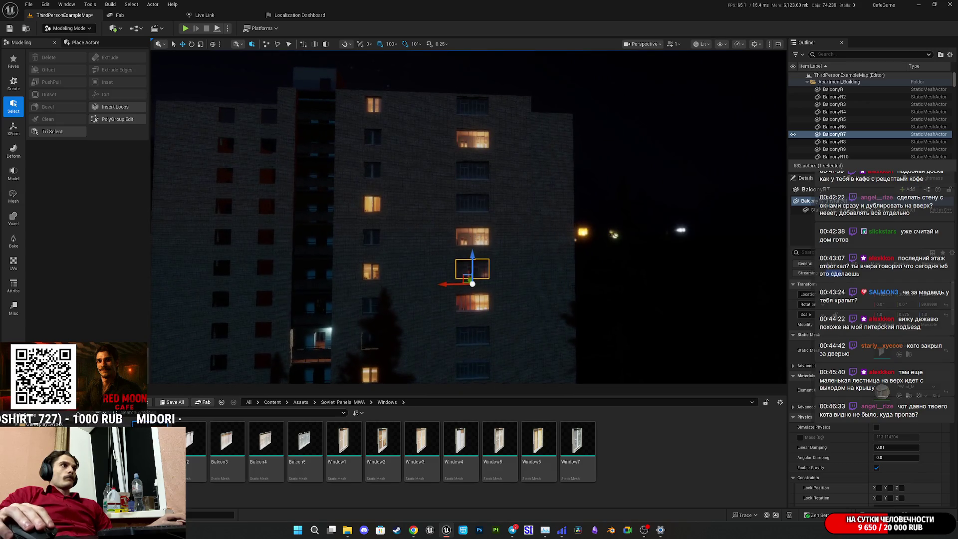
click(474, 233)
mouse_move(196, 444)
mouse_down()
mouse_move(448, 399)
mouse_move(881, 353)
mouse_up()
click(472, 140)
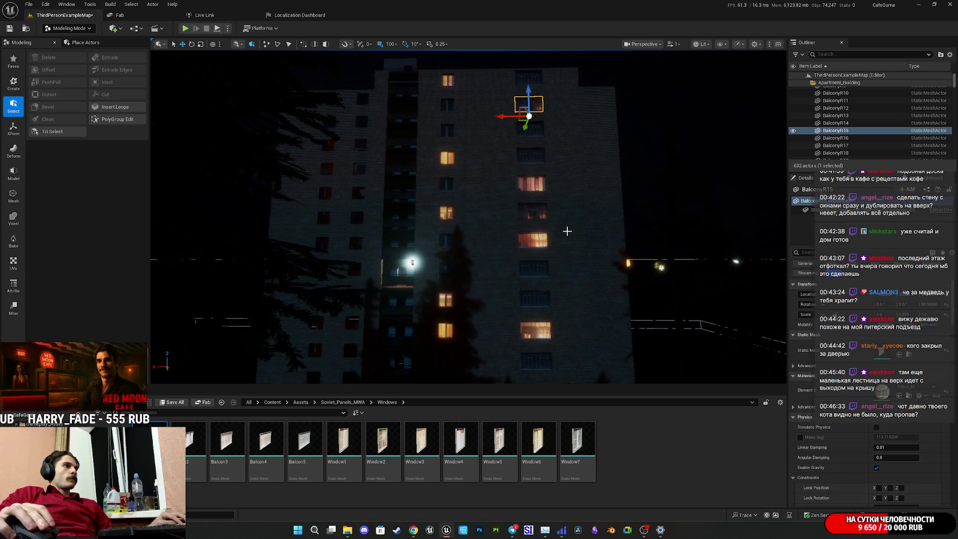
drag(577, 229, 571, 169)
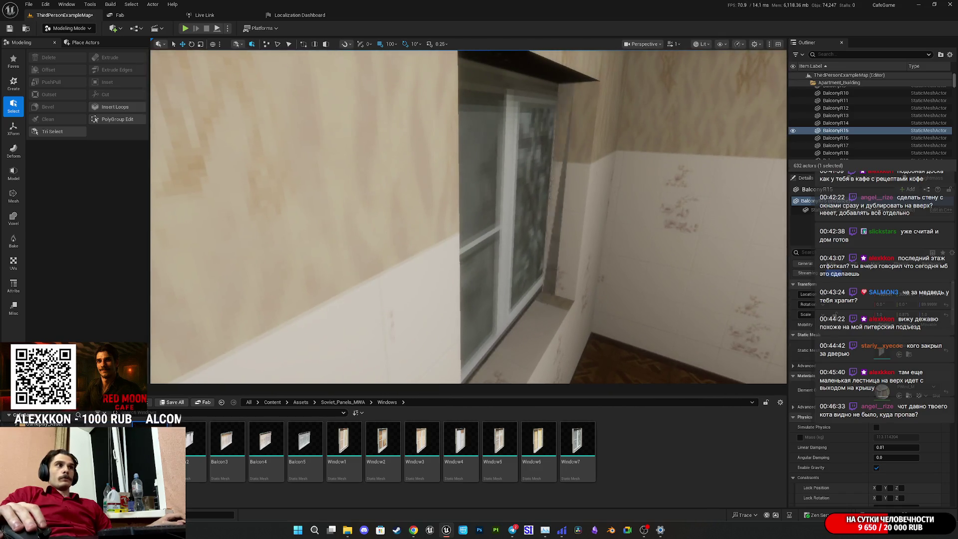
- Select the BalconyR2 windowsill and toggle its visibility off and back on
click(549, 300)
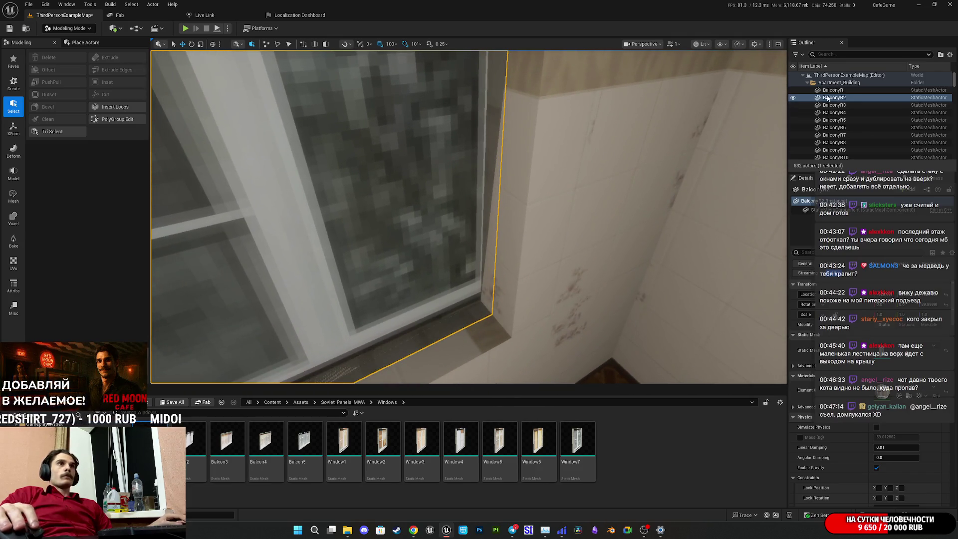
click(792, 98)
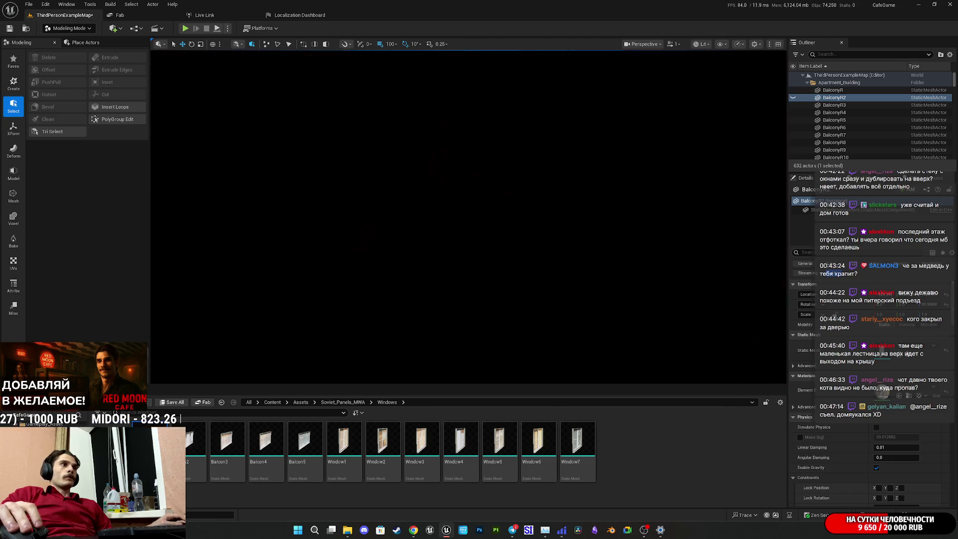
click(792, 98)
mouse_move(662, 168)
mouse_down()
mouse_move(598, 135)
mouse_move(509, 155)
mouse_move(494, 165)
mouse_move(569, 220)
mouse_move(522, 243)
mouse_up()
- Save all changed packages and launch Play In Editor with Alt+P
click(182, 403)
click(597, 346)
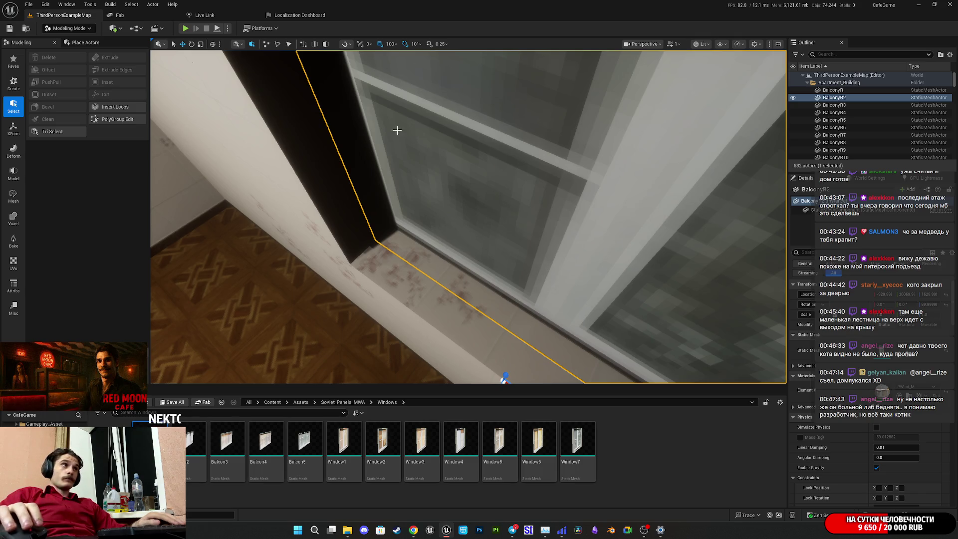
key(alt+p)
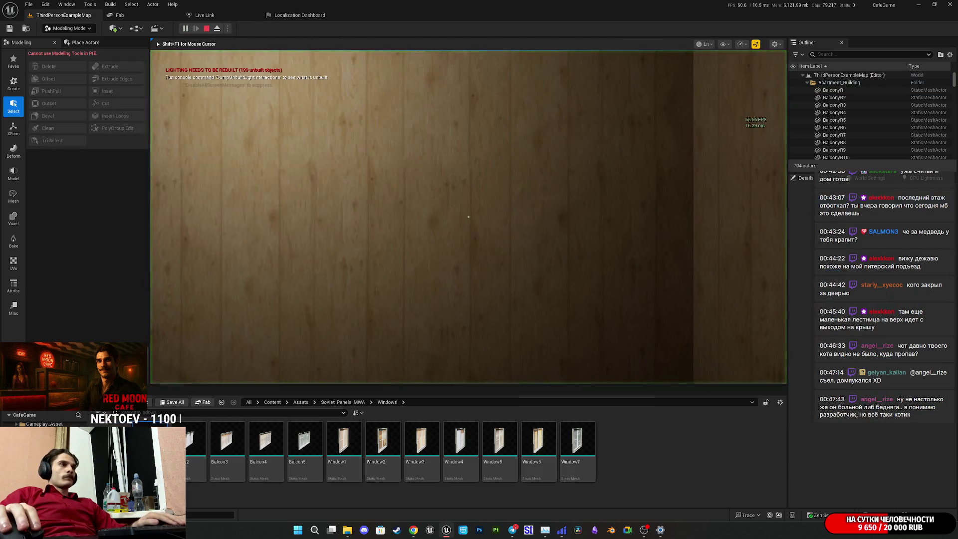
- Go fullscreen and walk through the doorway and corridor into the lit room
key(F11)
key(w)
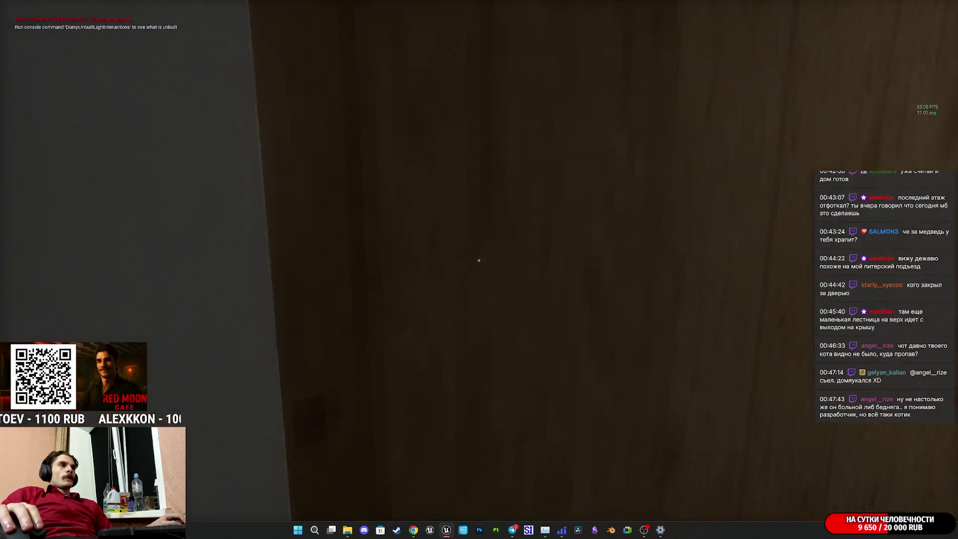
key(w)
key(w)
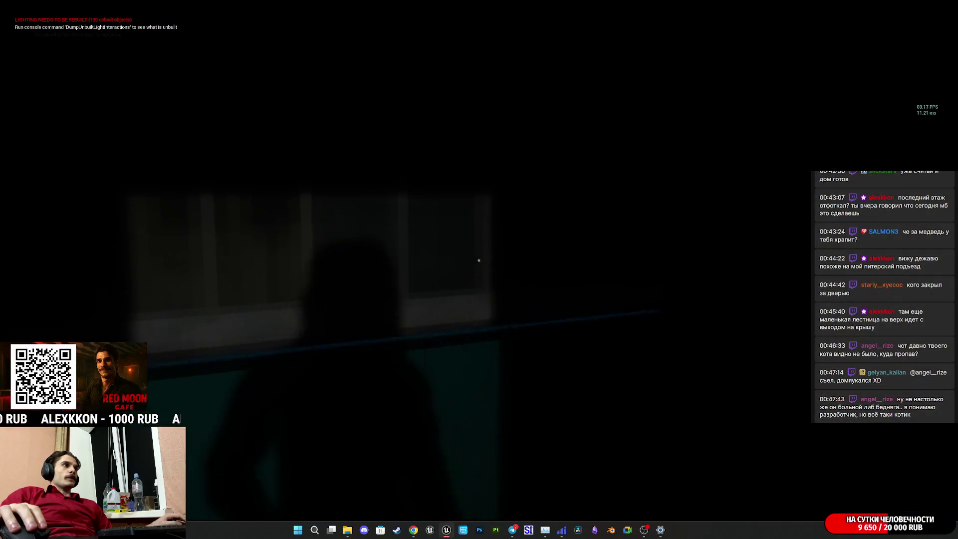
key(w)
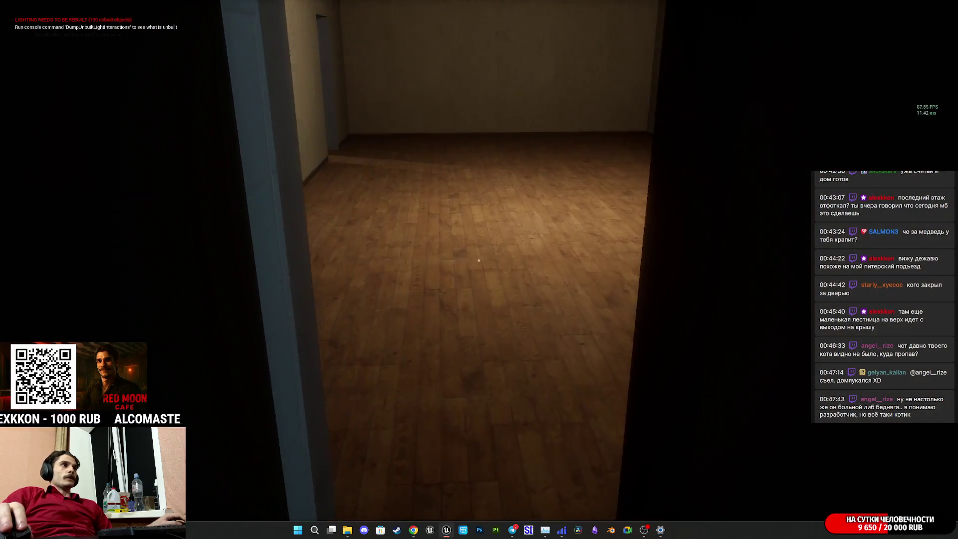
key(w)
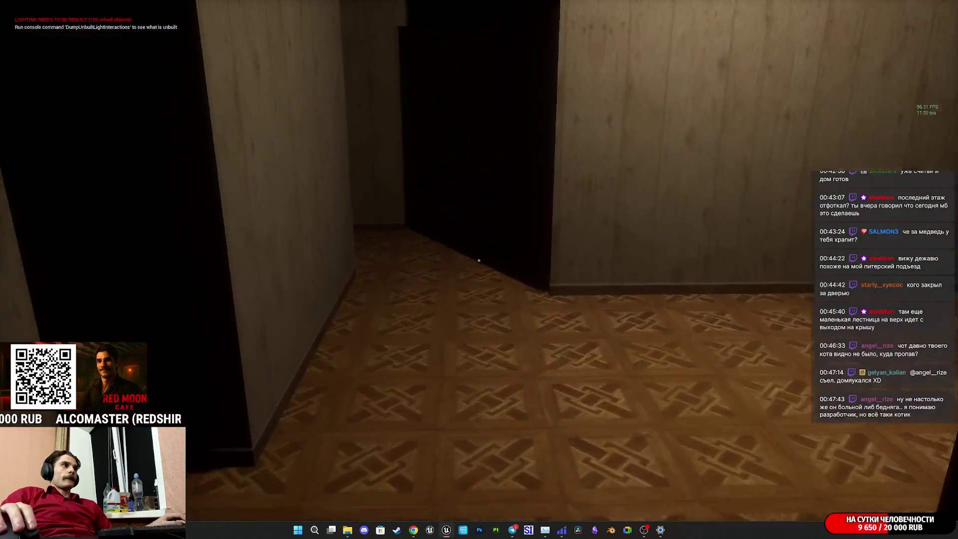
key(w)
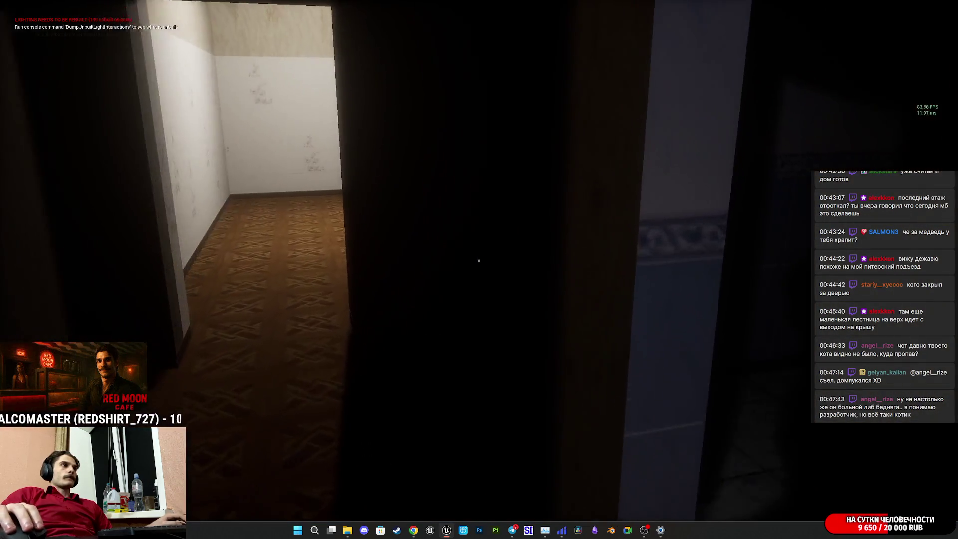
key(w)
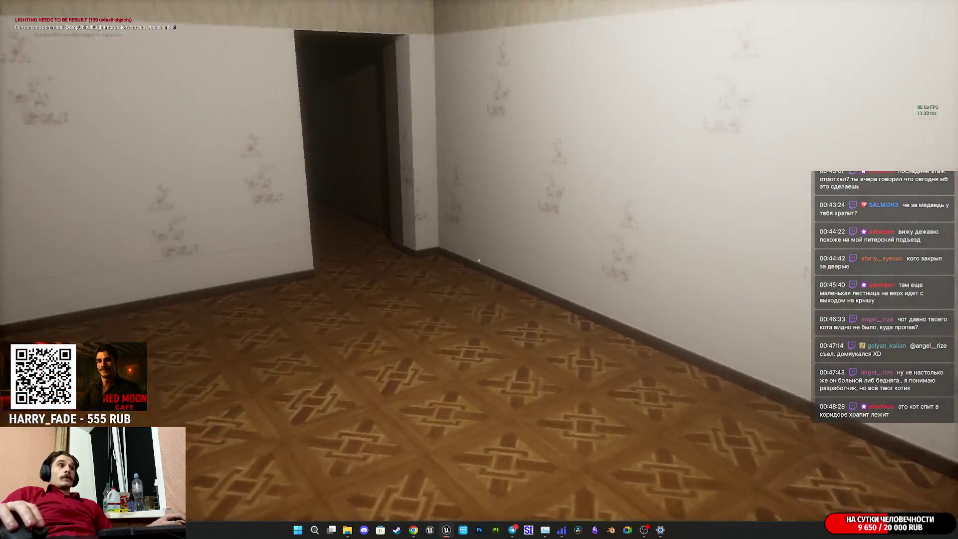
- Walk through the next rooms onto the balcony, then stop the play test
key(w)
key(w)
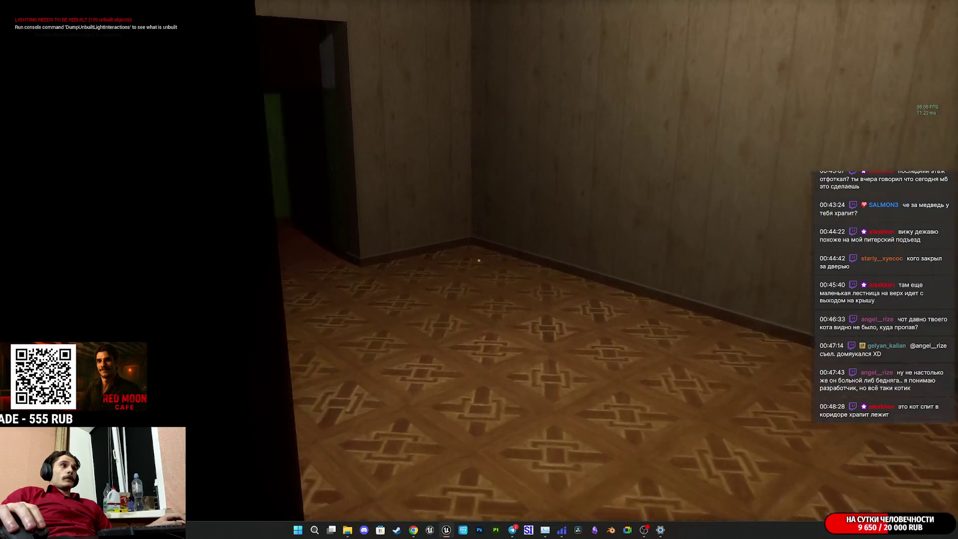
key(w)
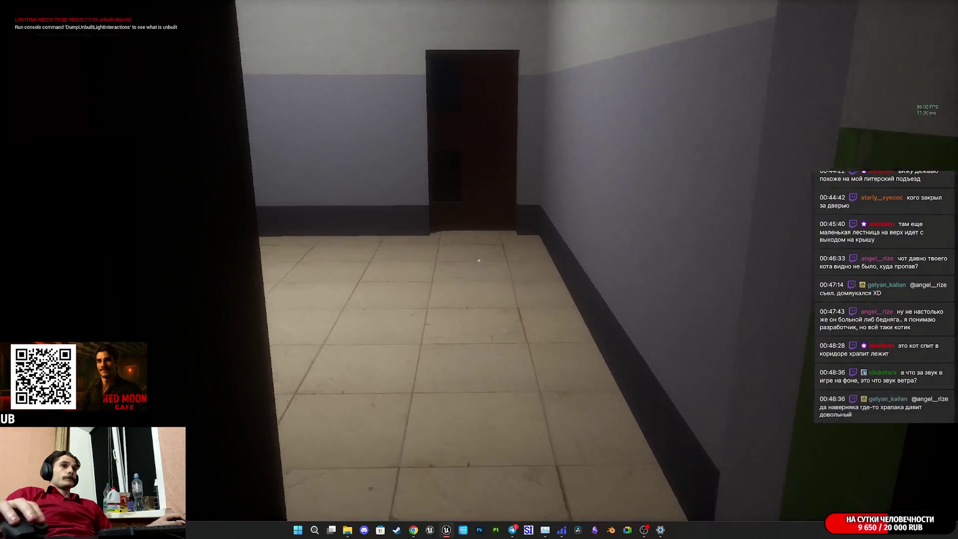
key(w)
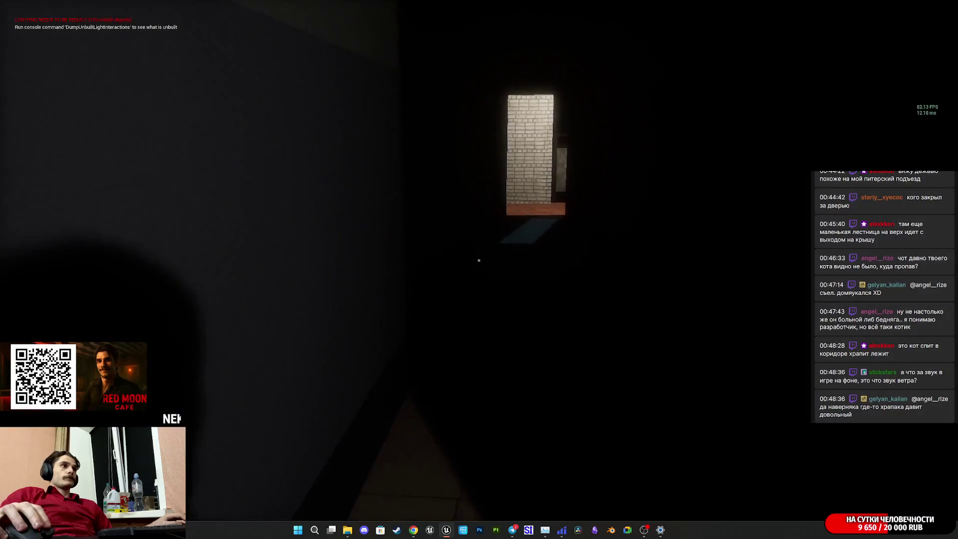
key(w)
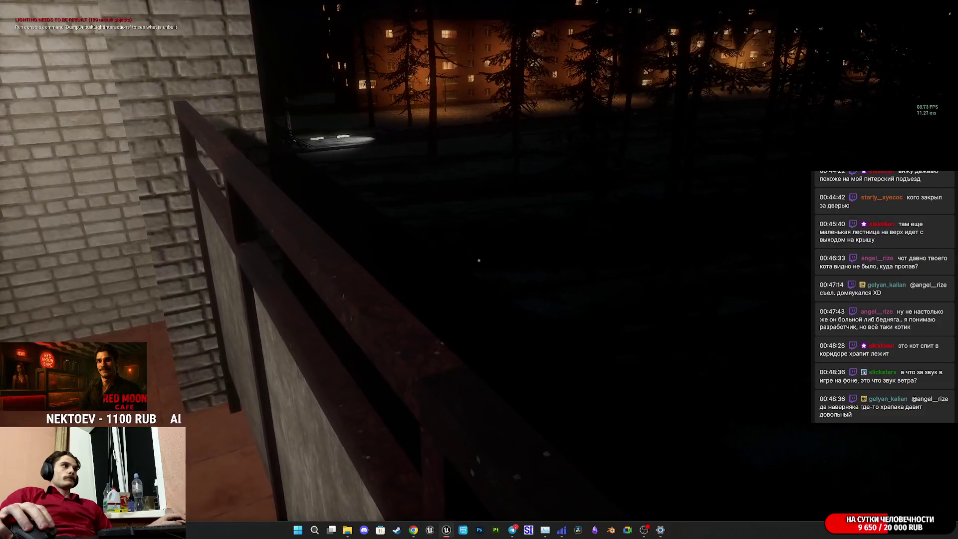
key(w)
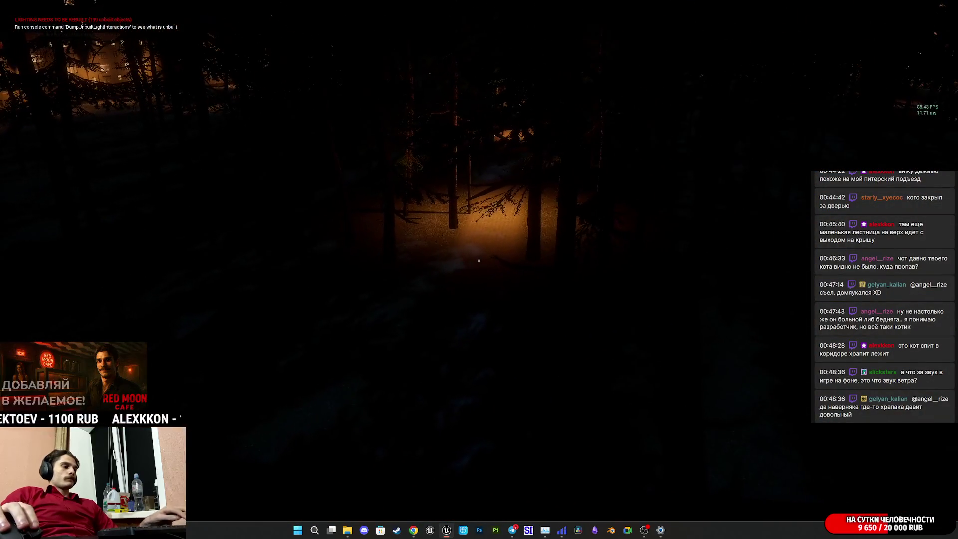
key(Escape)
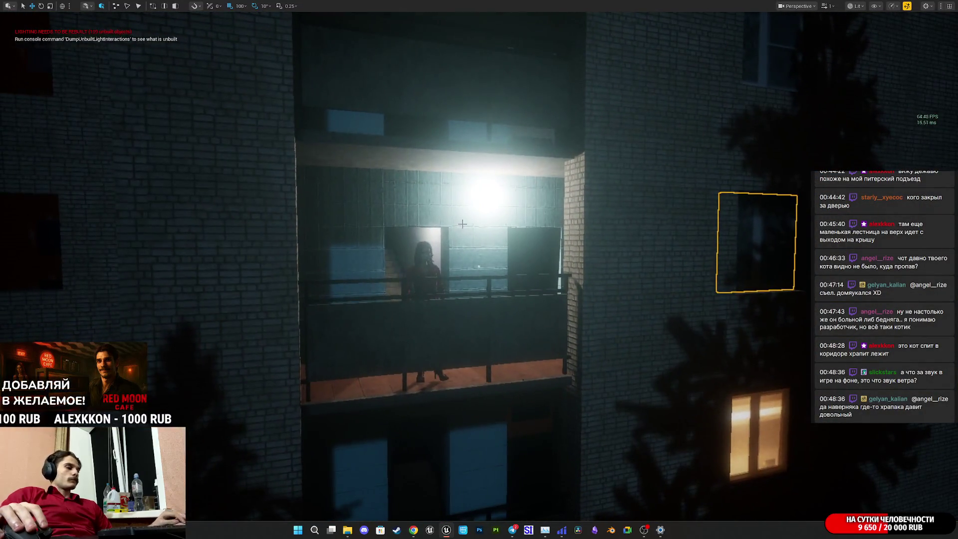
- Fly the camera around the night facade's lit windows, then restore the full editor layout
key(s)
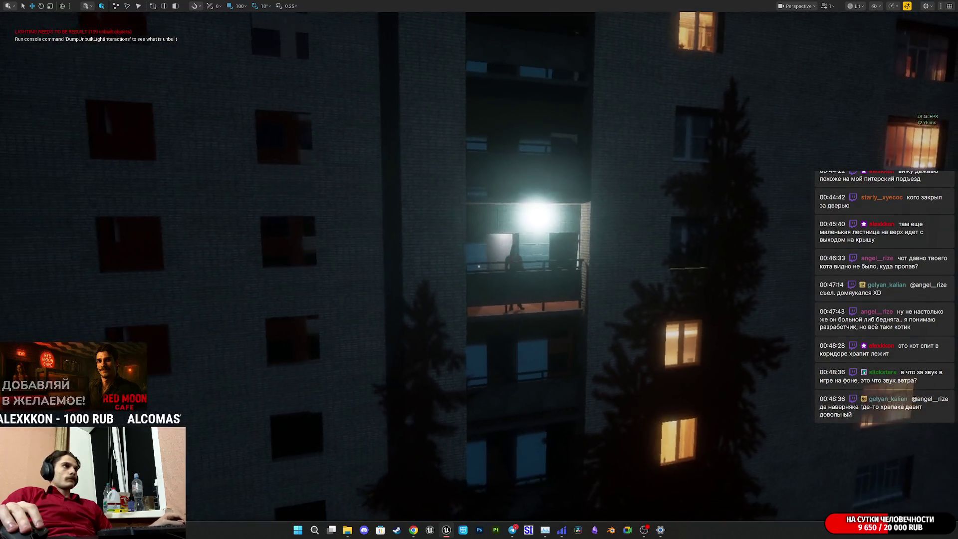
key(q)
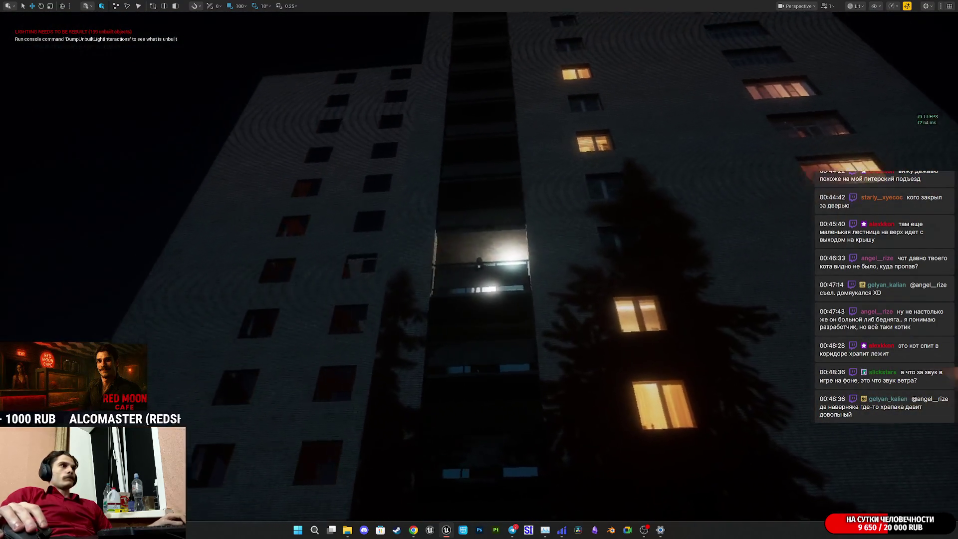
key(w)
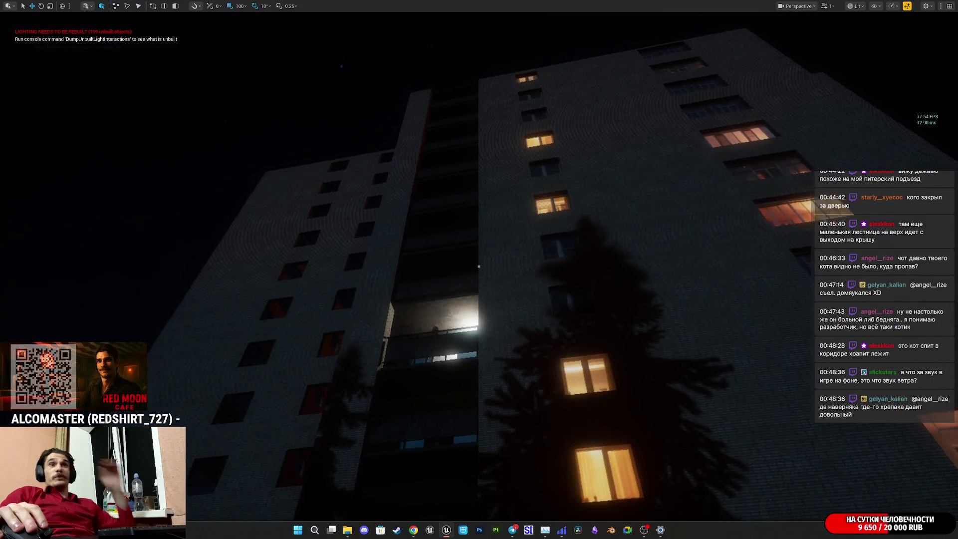
key(s)
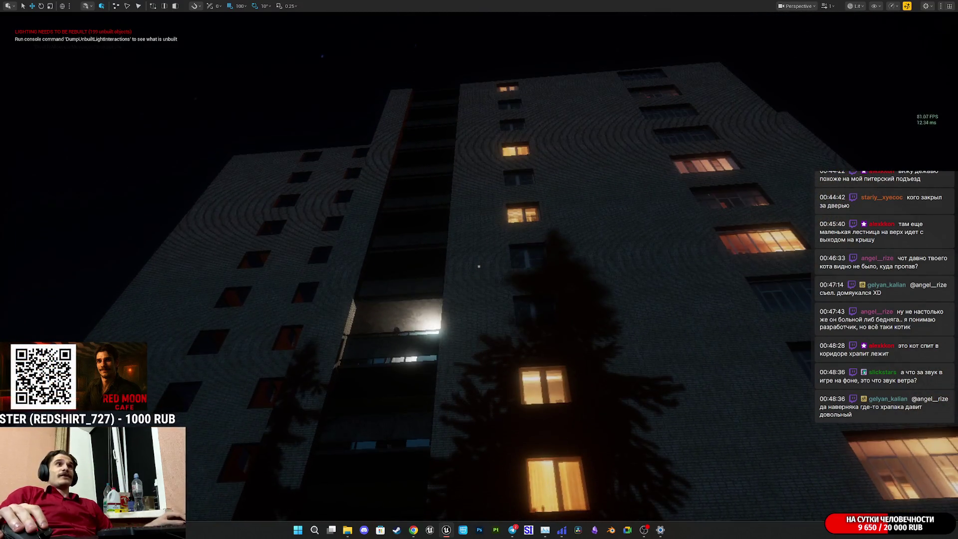
key(w)
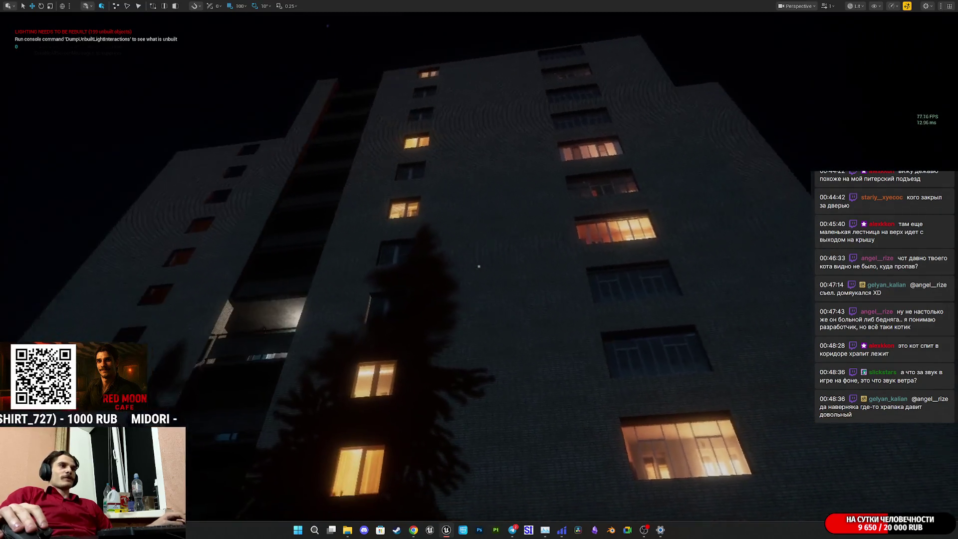
key(w)
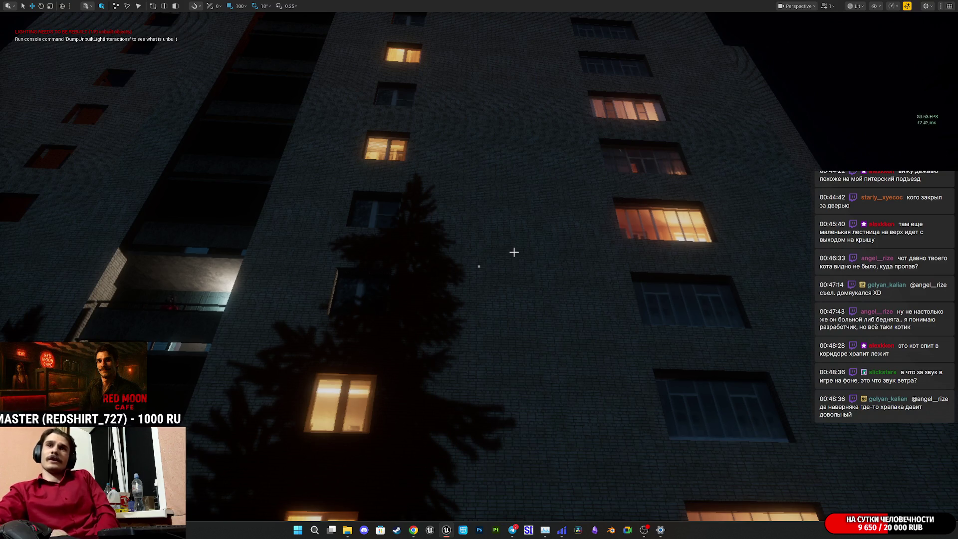
drag(513, 252, 463, 299)
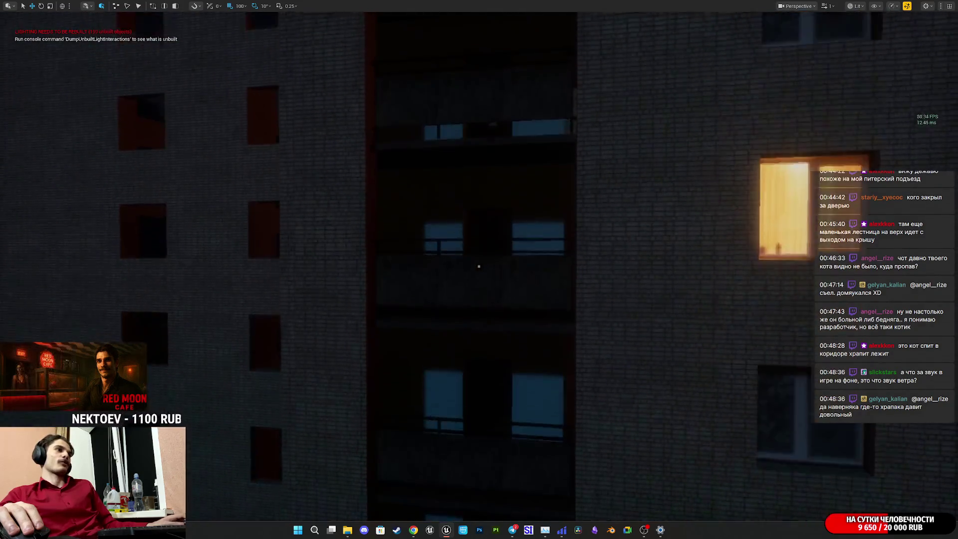
key(F11)
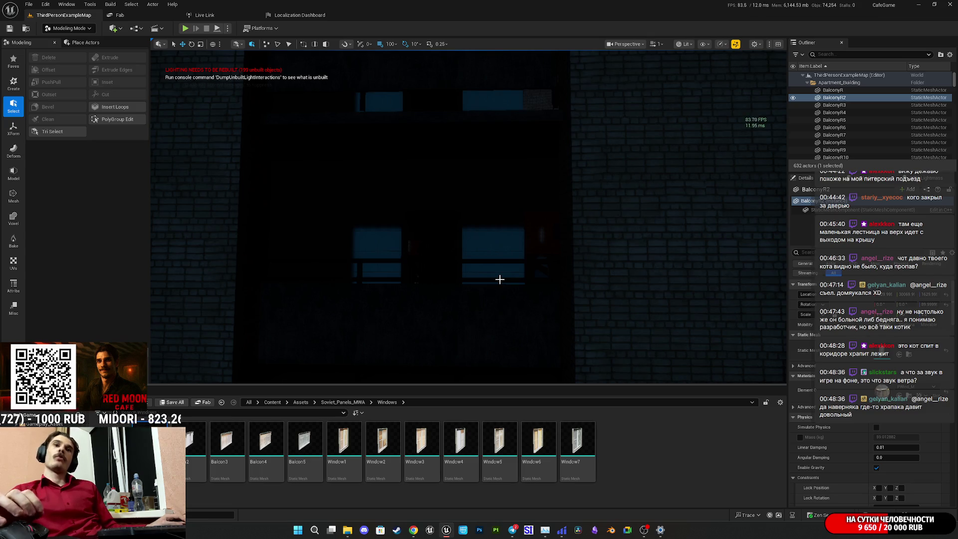
- Fly up to the lit window and open its PWind_M material in the Material Editor
drag(503, 255, 503, 255)
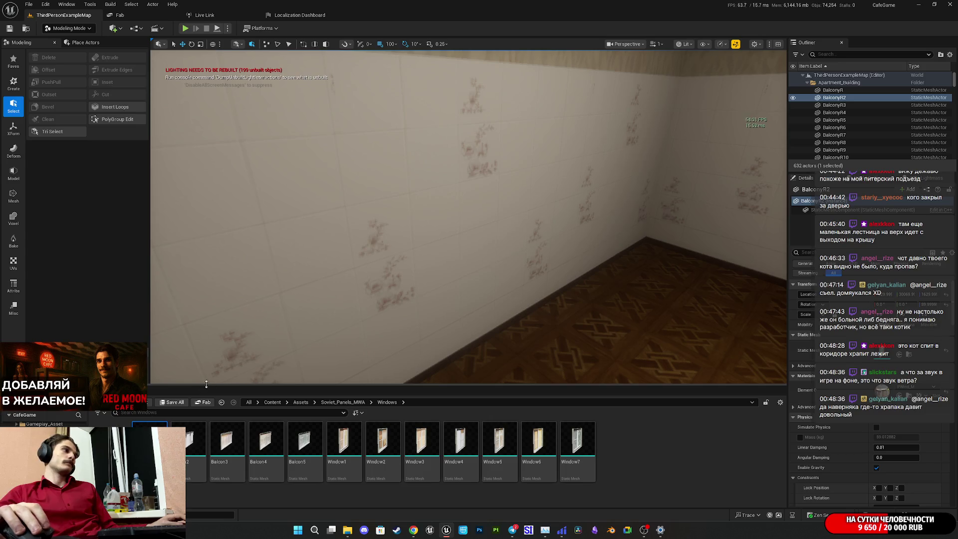
drag(496, 342, 496, 341)
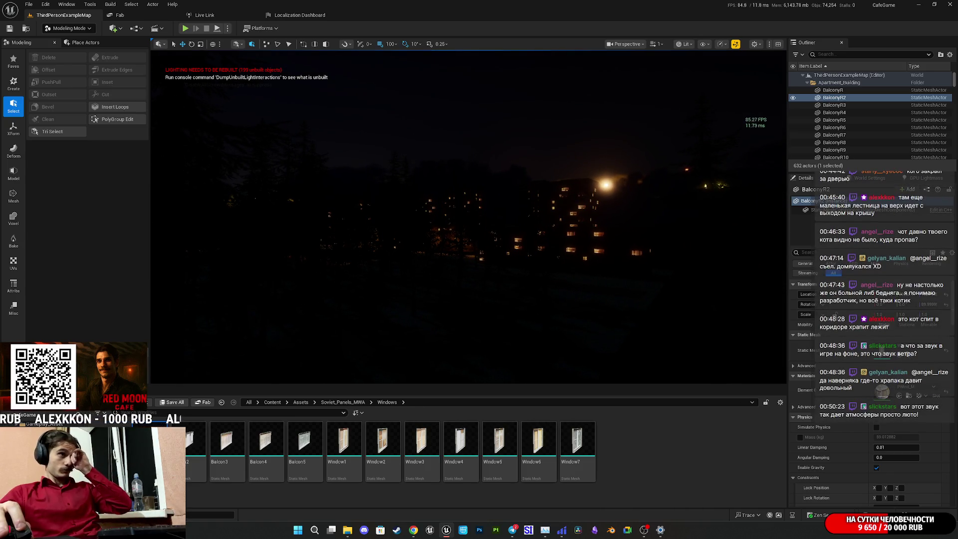
drag(618, 344, 618, 343)
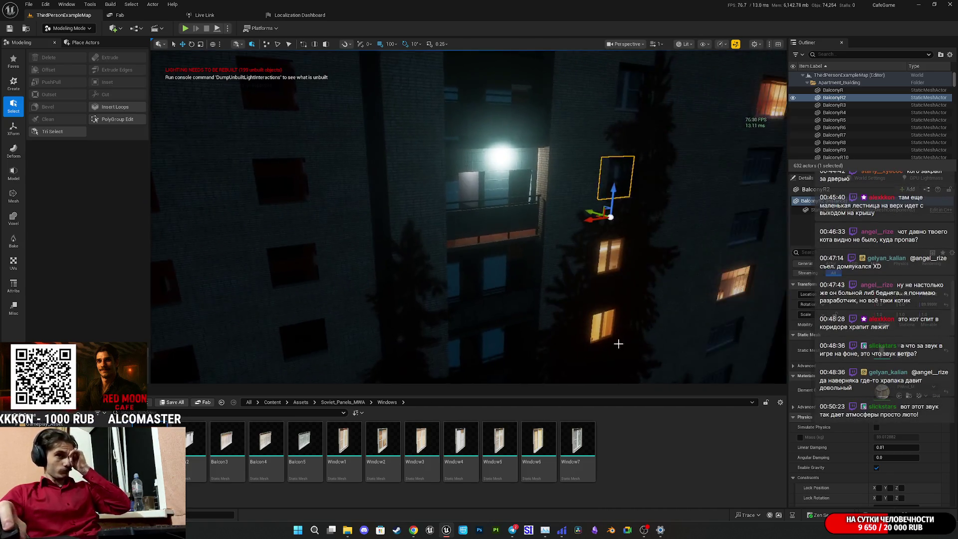
double_click(880, 393)
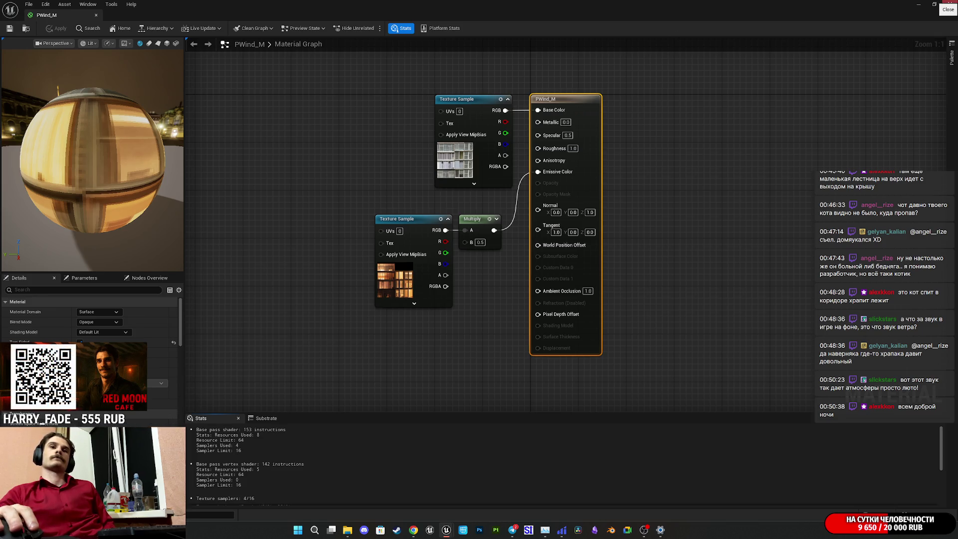
- Close the PWind_M Material Editor and pull back over the building's rooftops
click(948, 4)
mouse_move(687, 116)
mouse_down()
mouse_move(680, 215)
mouse_move(677, 170)
mouse_move(522, 181)
mouse_up()
mouse_move(383, 361)
mouse_down()
mouse_move(394, 349)
mouse_move(413, 354)
mouse_up()
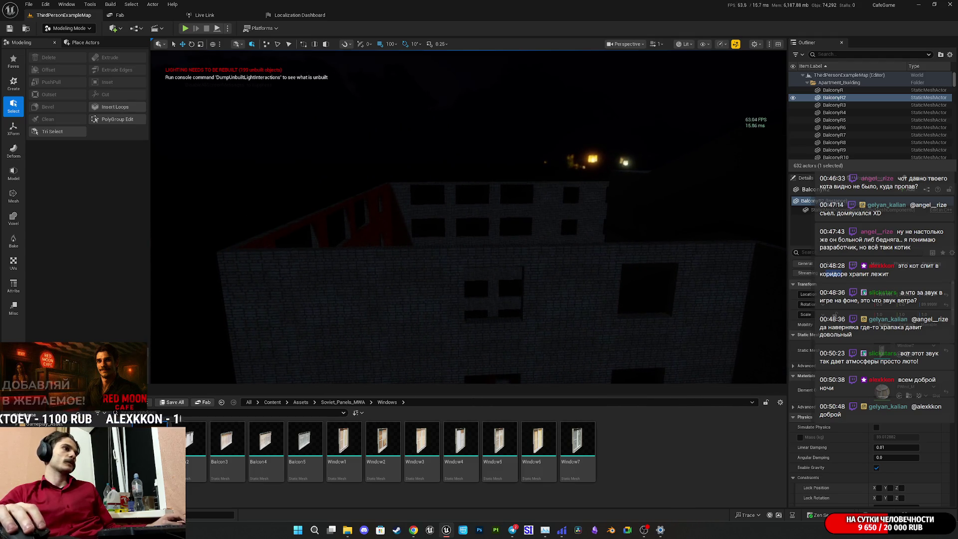
- Select the Combined70 rooftop wall and switch the viewport to Unlit mode
click(489, 230)
drag(489, 229, 469, 235)
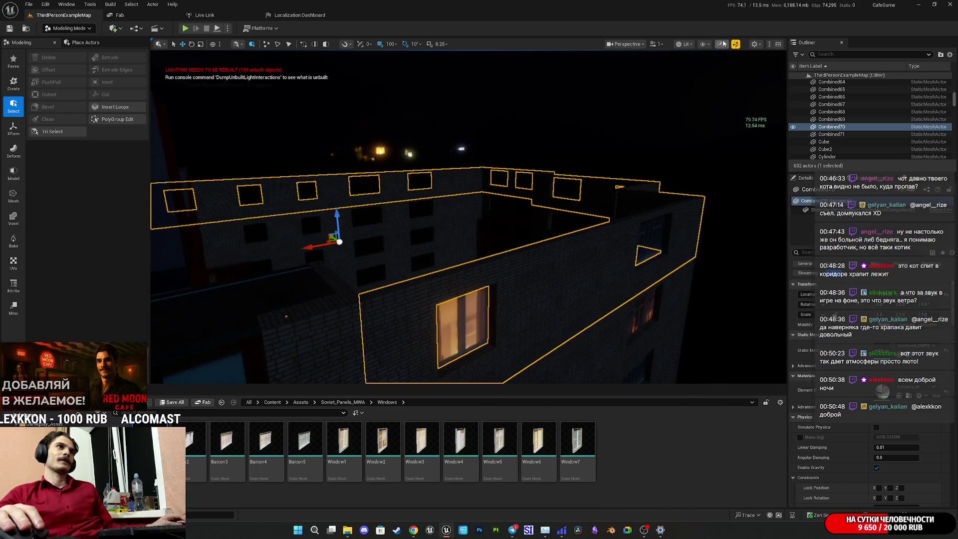
click(685, 44)
click(698, 77)
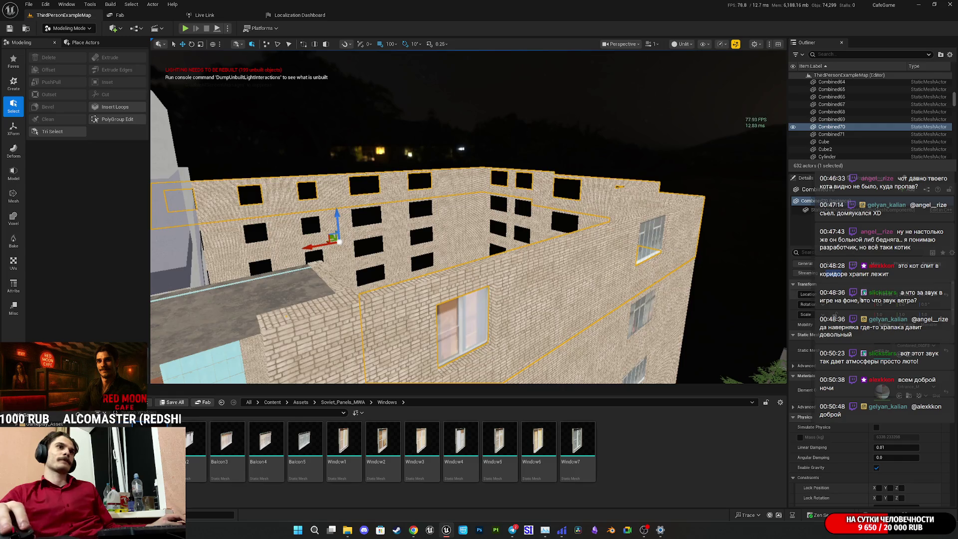
- Select the KitchenR window piece and frame it in the viewport
mouse_move(469, 234)
mouse_down()
mouse_move(421, 247)
mouse_move(466, 246)
mouse_up()
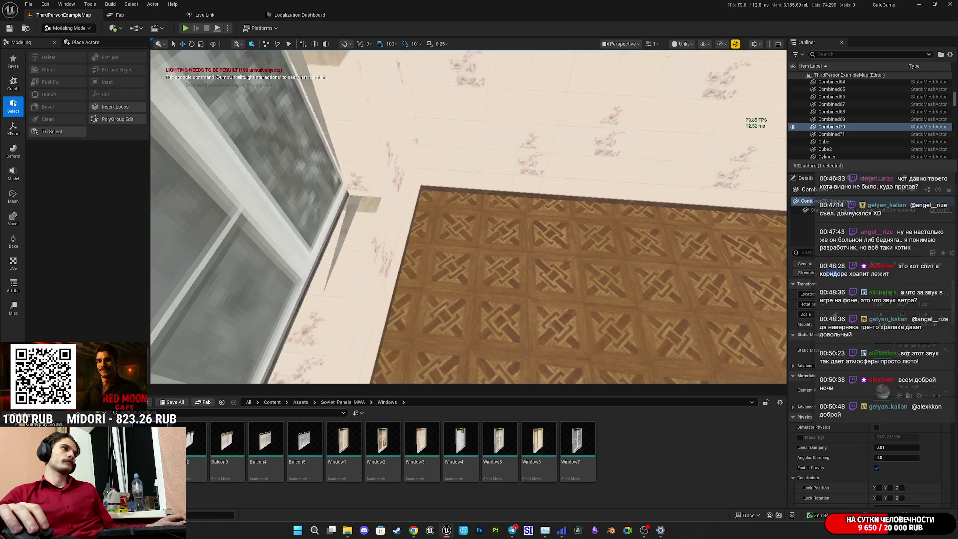
click(536, 270)
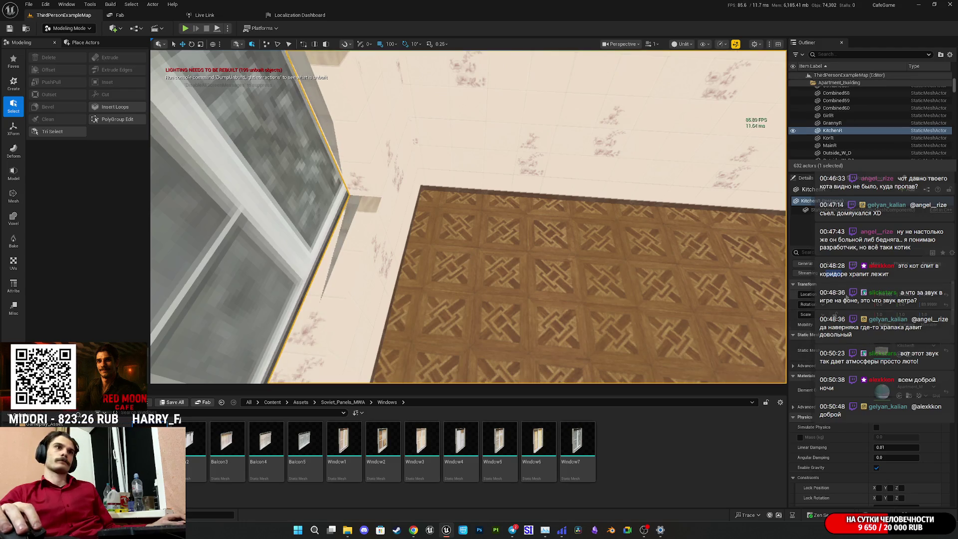
key(f)
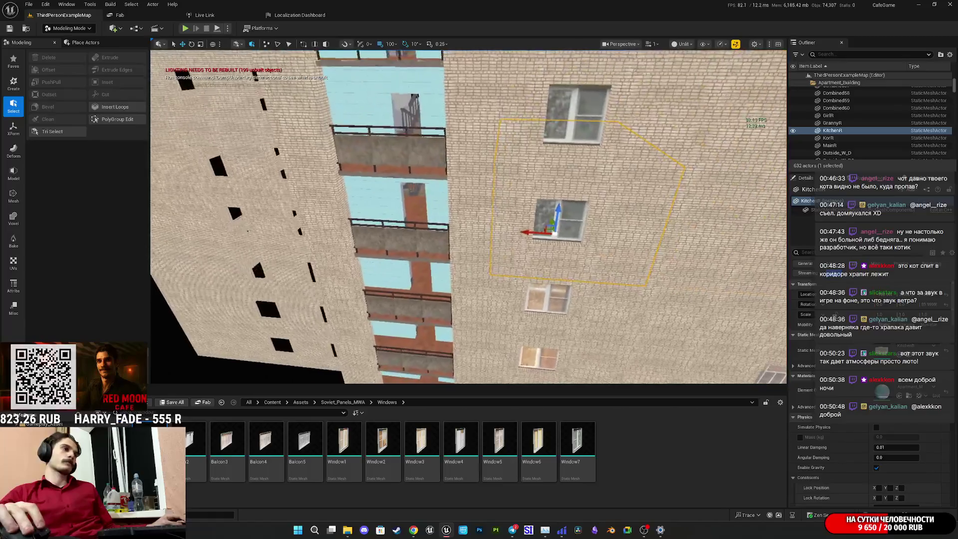
- Browse to the Assets > Entrance_MW folder in the Content Browser
click(908, 395)
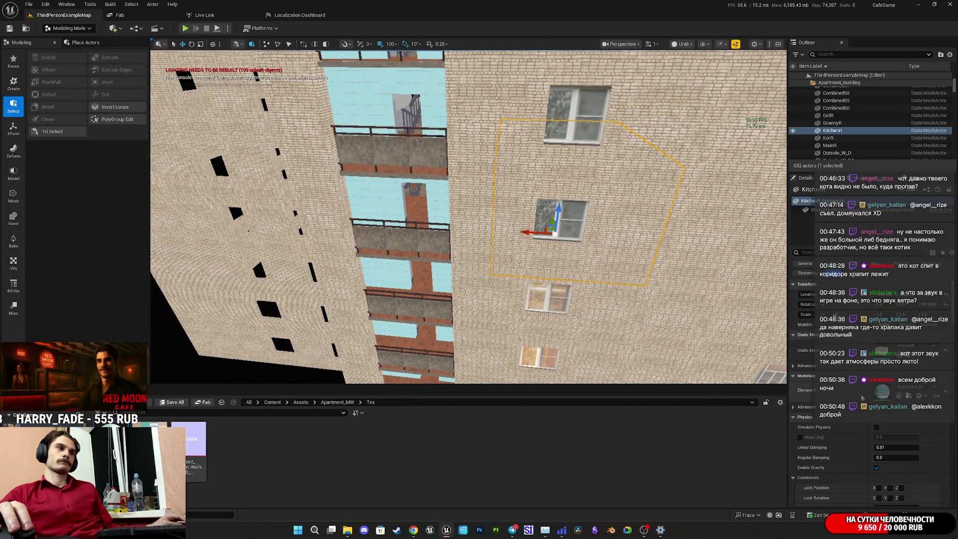
click(337, 402)
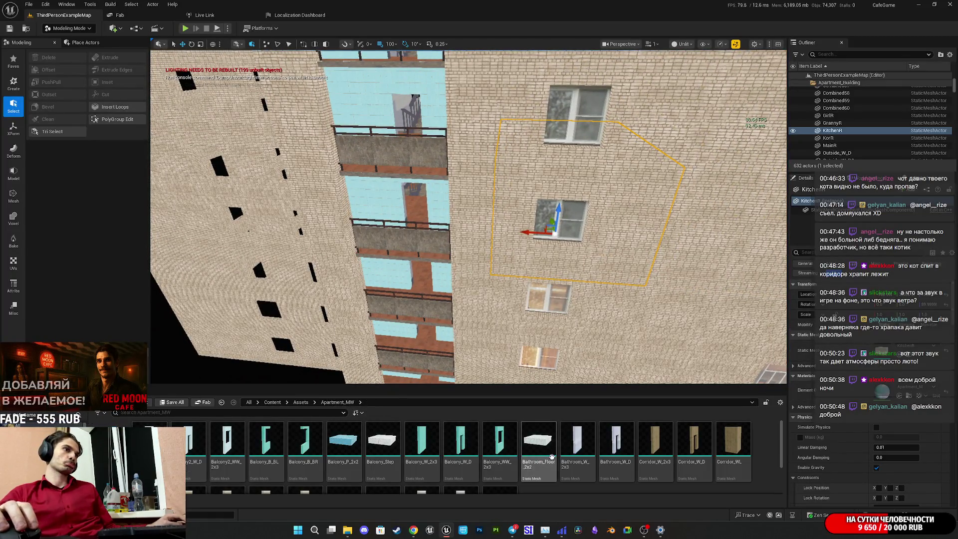
click(301, 402)
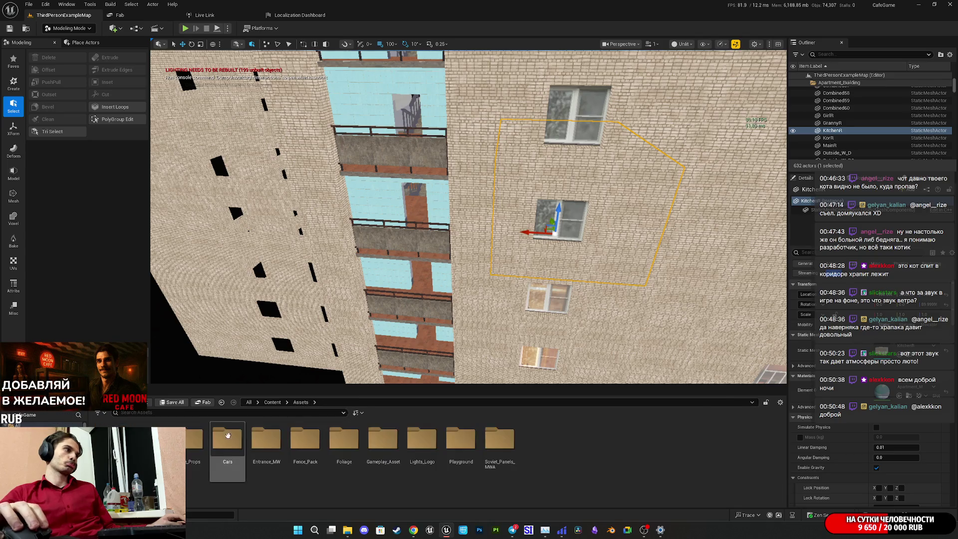
double_click(276, 446)
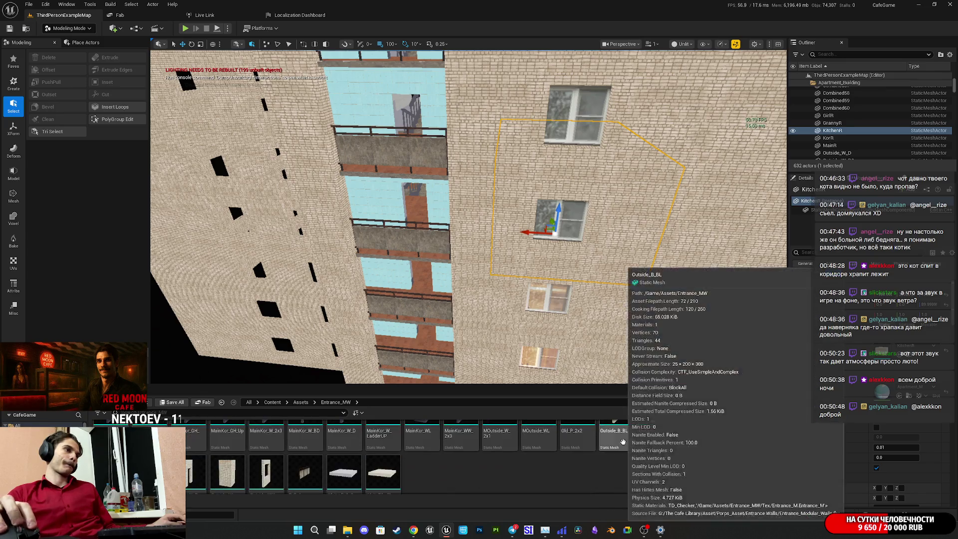
scroll(441, 480, down, 3)
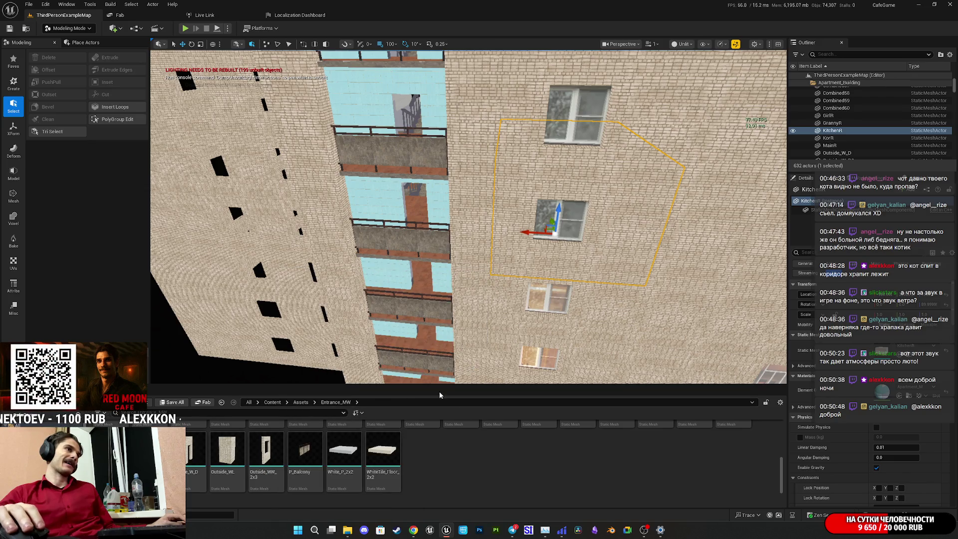
- Place an Outside_W_2x3 wall piece in the level and view it from above
click(513, 329)
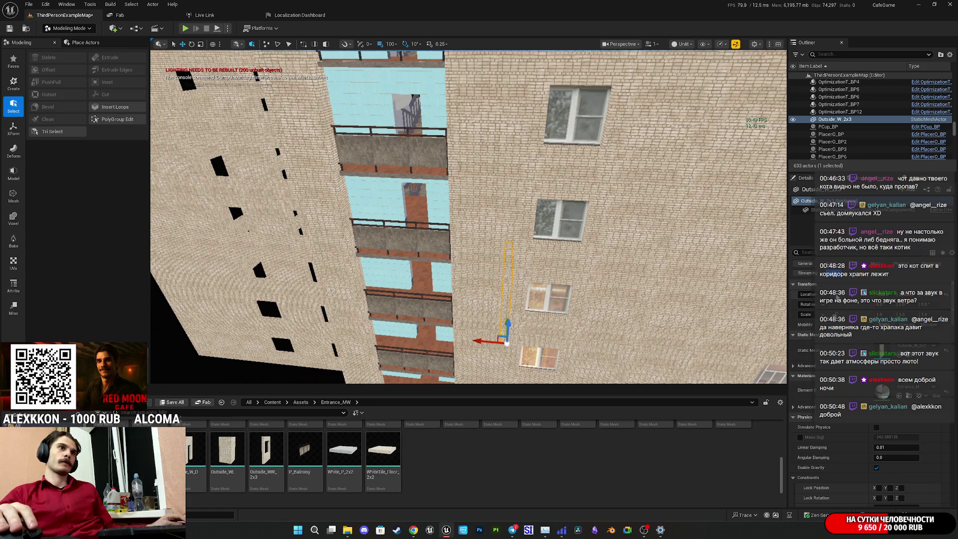
key(s)
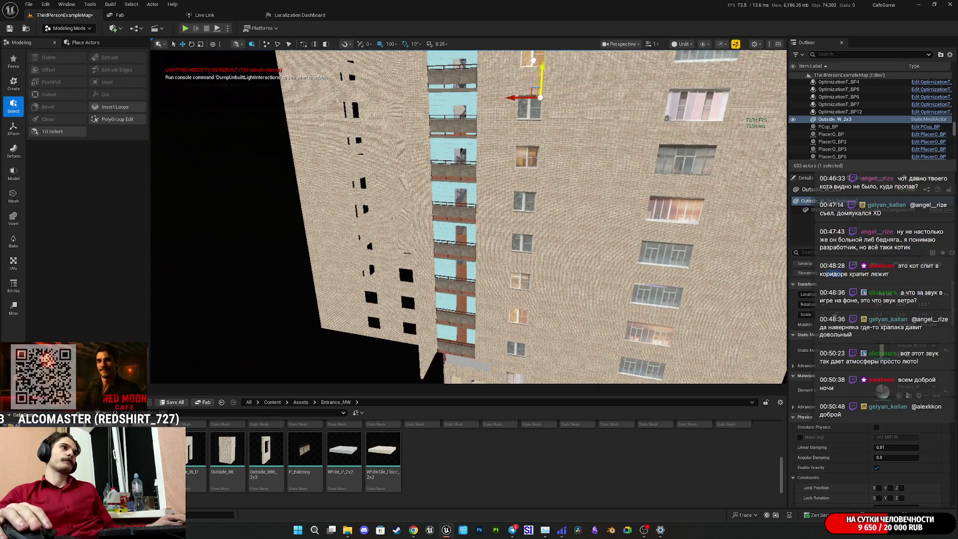
key(s)
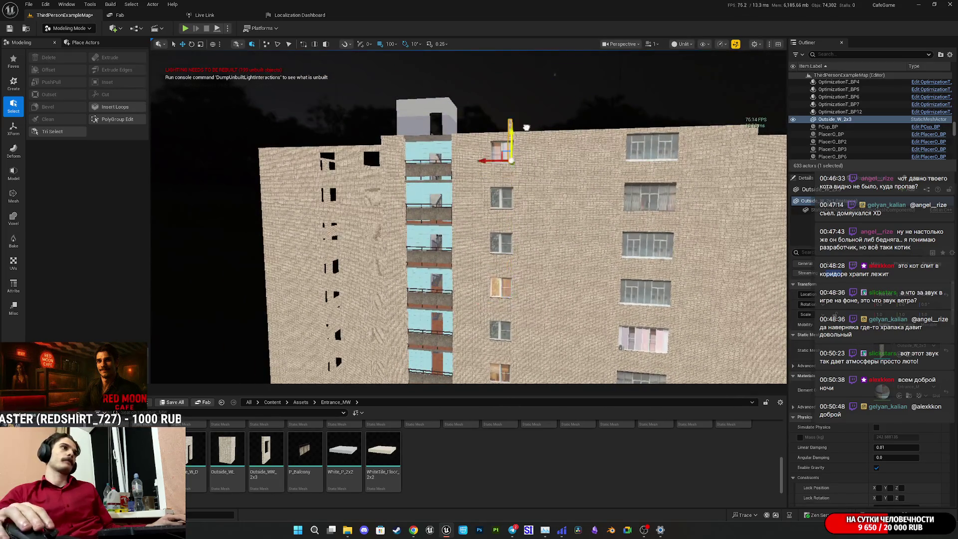
mouse_move(534, 104)
mouse_down()
mouse_move(516, 199)
mouse_move(478, 219)
mouse_move(467, 179)
mouse_up()
mouse_move(547, 259)
mouse_down()
mouse_move(428, 252)
mouse_move(421, 134)
mouse_move(248, 88)
mouse_up()
key(e)
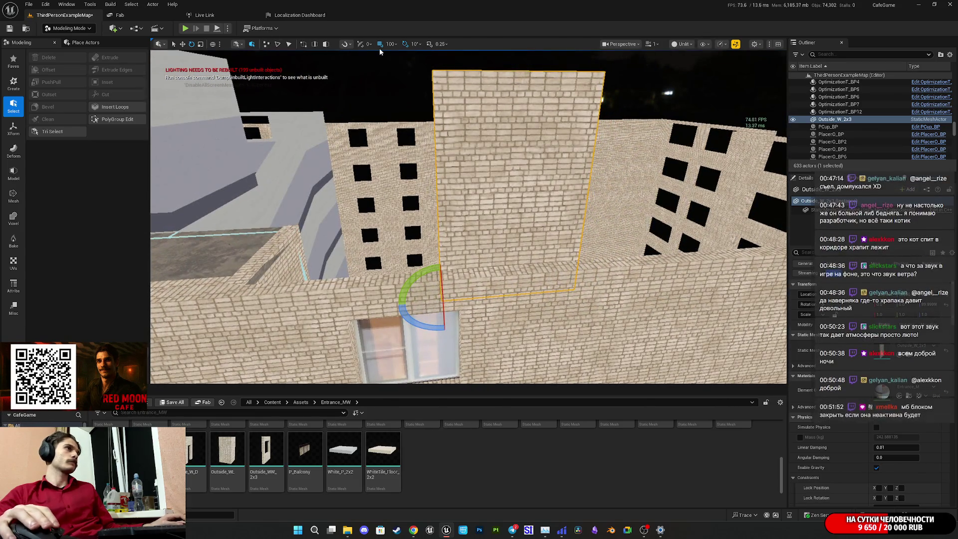
- Set grid snapping to 5 and look over the selected rooftop brick wall
click(389, 44)
click(405, 75)
drag(404, 75, 384, 144)
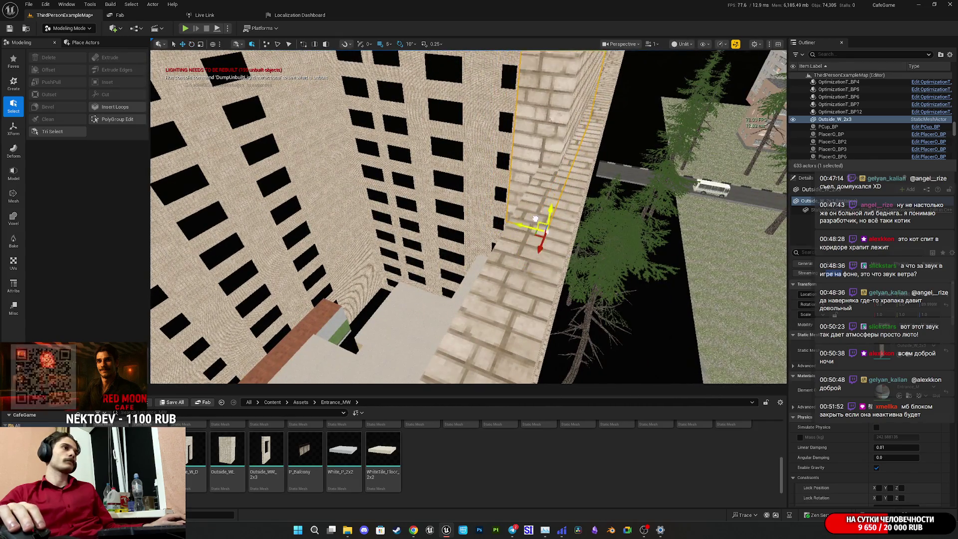
drag(577, 174, 566, 150)
mouse_move(469, 210)
mouse_down()
mouse_move(463, 291)
mouse_move(434, 260)
mouse_move(406, 274)
mouse_move(407, 294)
mouse_up()
- Shift the rooftop wall segment along X from -1010 to -1025
mouse_move(327, 219)
mouse_down()
mouse_move(447, 219)
mouse_move(419, 219)
mouse_move(406, 246)
mouse_up()
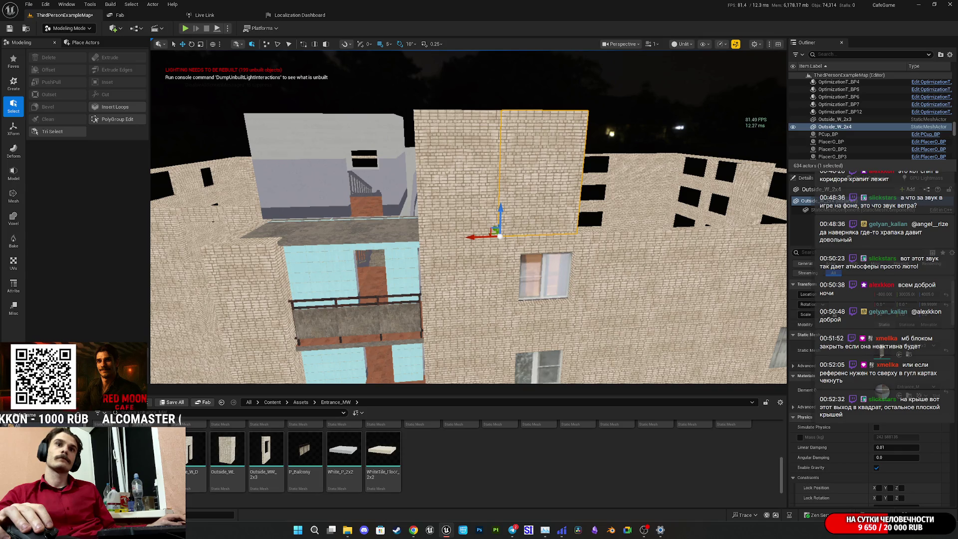
drag(405, 246, 405, 246)
drag(461, 291, 462, 291)
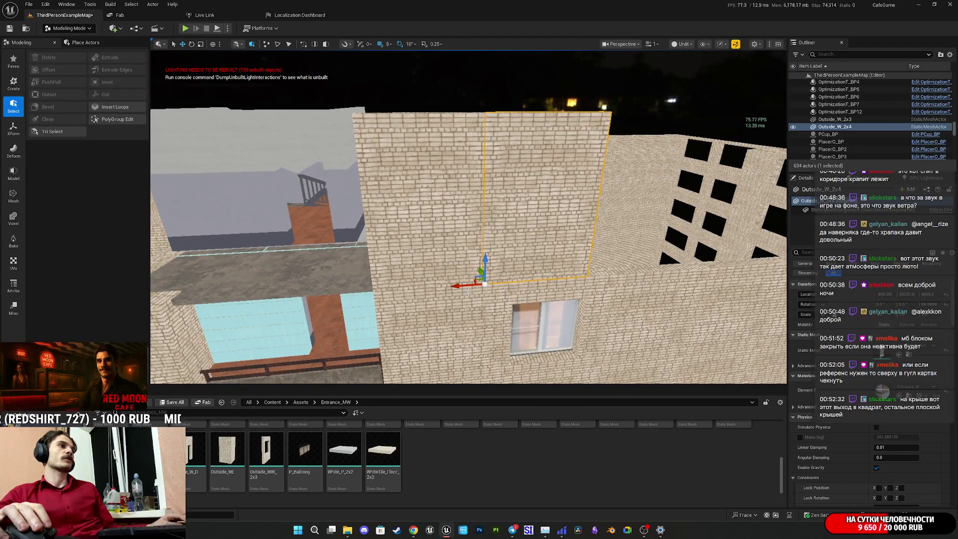
drag(569, 286, 574, 292)
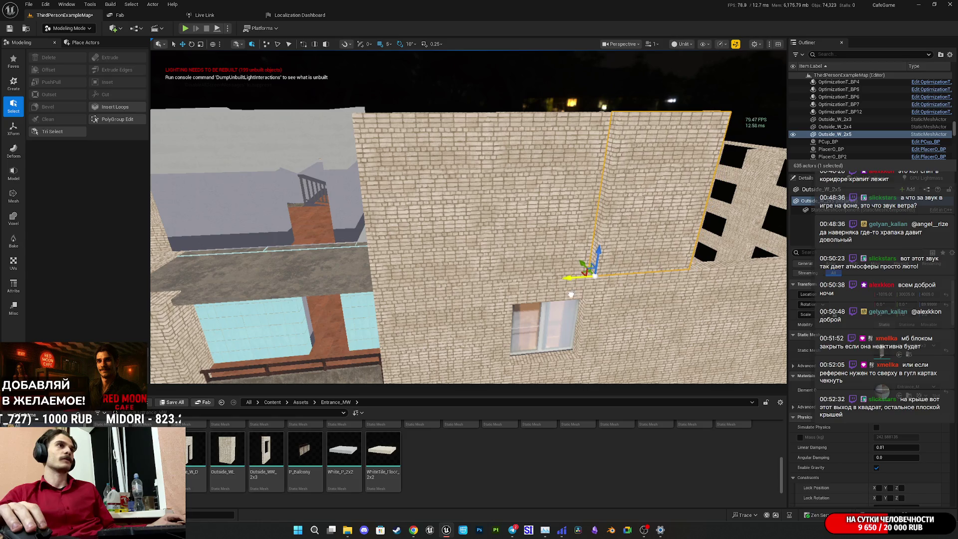
drag(470, 272, 457, 269)
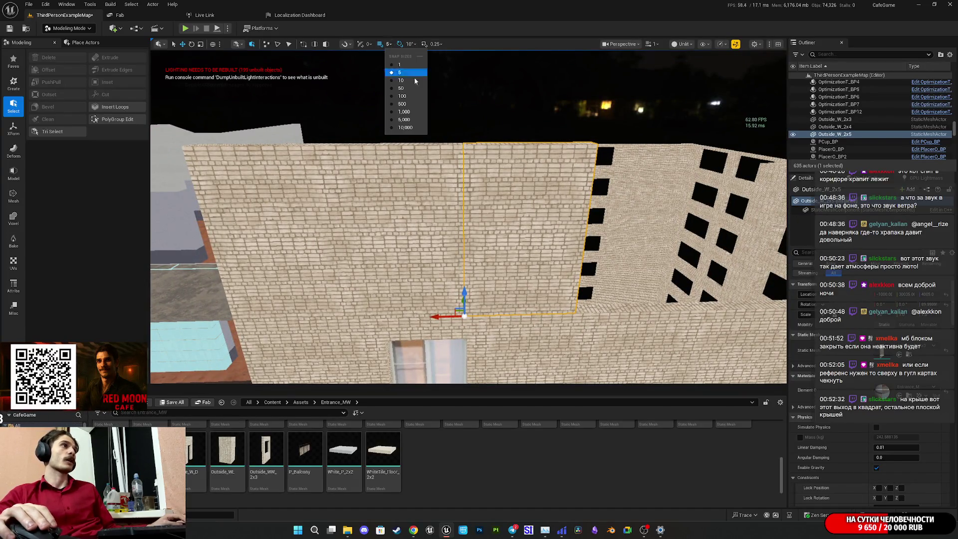
- Alt-drag copies of the wall and wall pairs alongside each other along the rooftop edge
drag(437, 134, 436, 134)
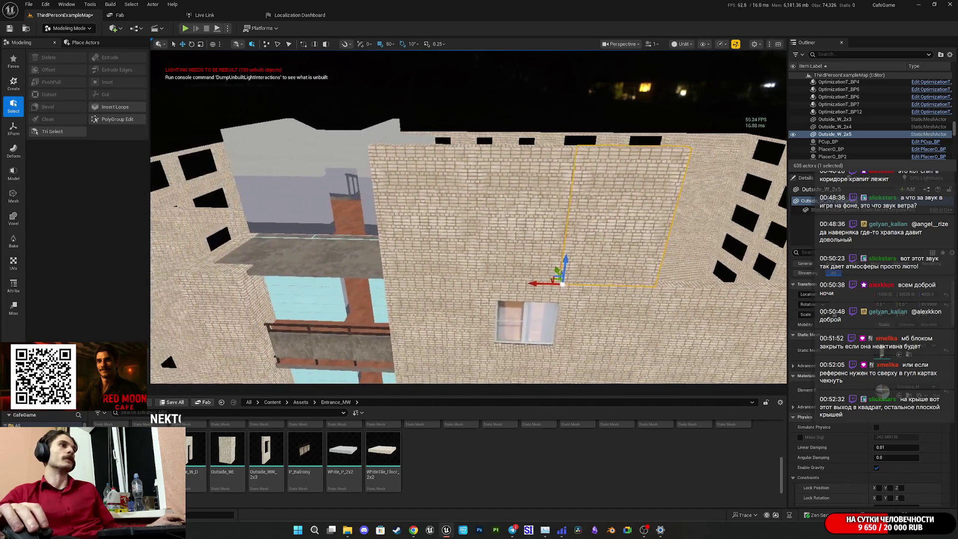
drag(439, 218, 439, 218)
mouse_move(238, 258)
mouse_down()
mouse_move(533, 254)
mouse_move(479, 263)
mouse_up()
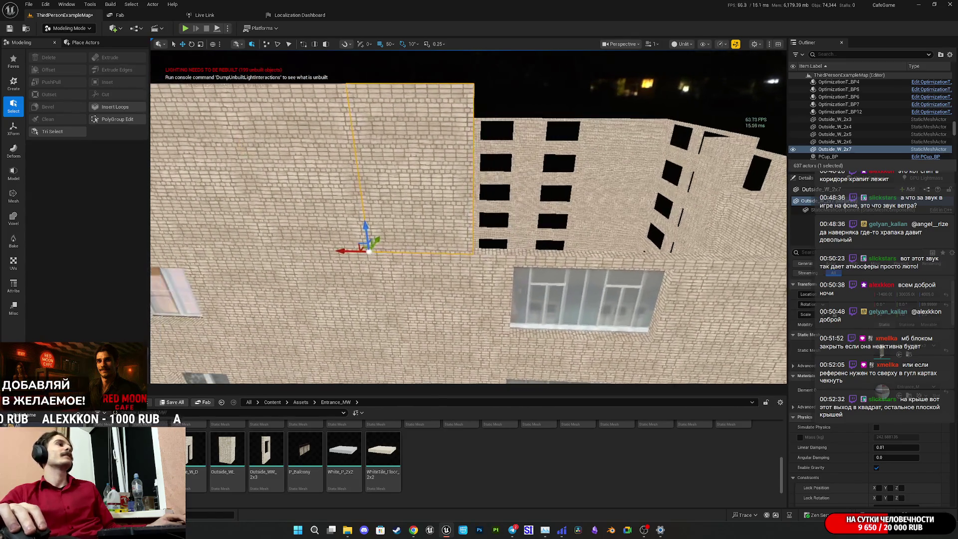
mouse_move(345, 252)
mouse_down()
mouse_move(481, 253)
mouse_move(455, 250)
mouse_up()
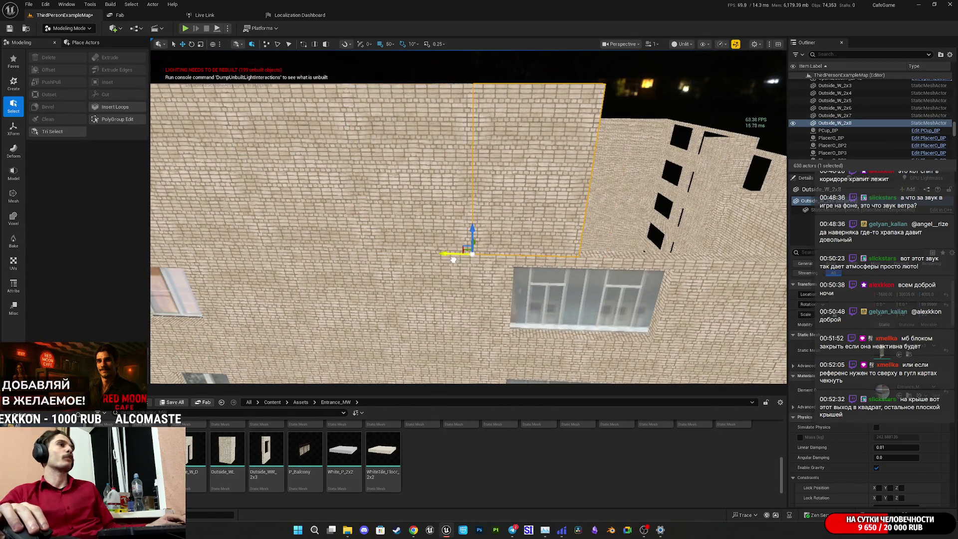
drag(348, 262, 515, 263)
drag(349, 261, 499, 283)
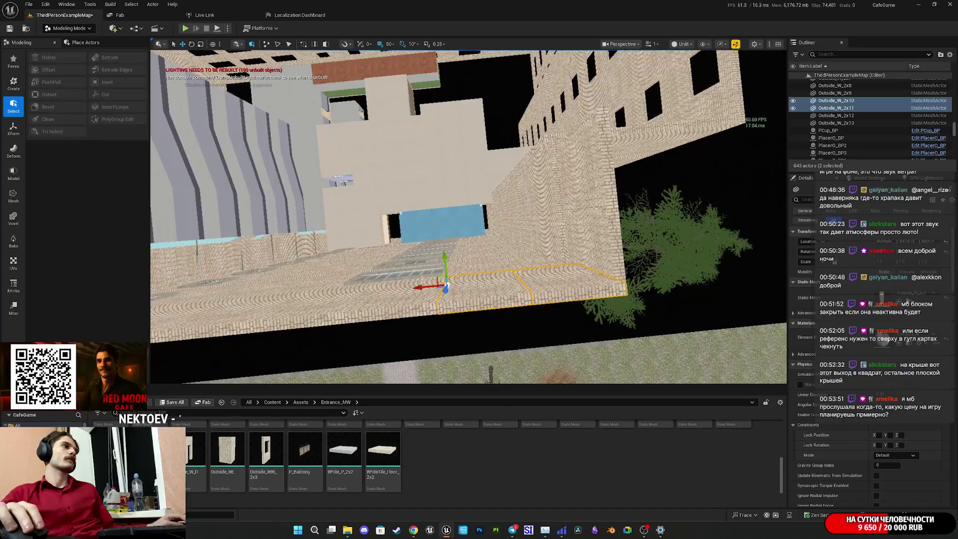
alt+drag(444, 264, 577, 150)
drag(442, 220, 444, 212)
mouse_move(305, 313)
mouse_down()
mouse_move(423, 316)
mouse_move(414, 299)
mouse_move(419, 249)
mouse_move(428, 282)
mouse_move(418, 256)
mouse_move(250, 258)
mouse_move(197, 240)
mouse_up()
- Select three wall segments together and set the grid movement snap to 5
ctrl+click(415, 278)
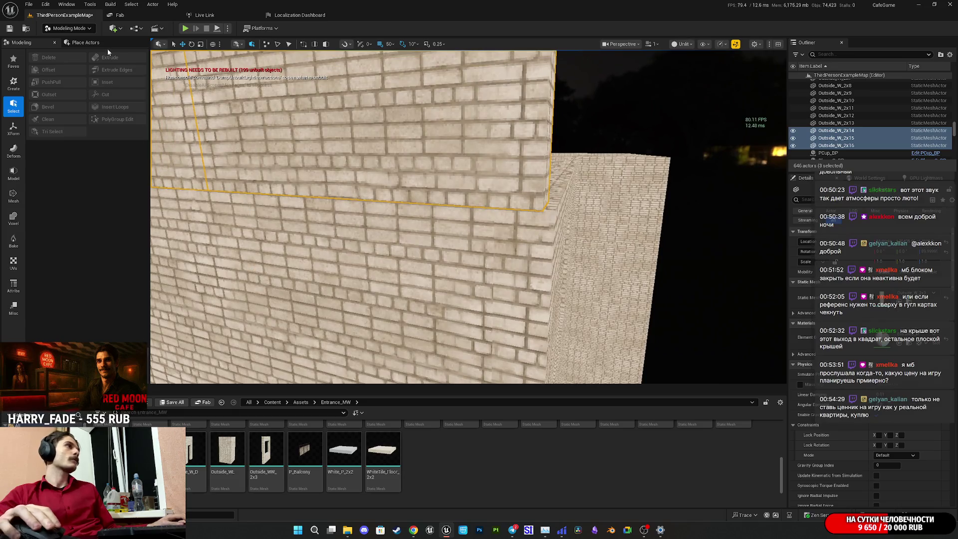
click(389, 44)
click(406, 74)
drag(406, 73, 389, 77)
mouse_move(319, 172)
mouse_down()
mouse_move(307, 166)
mouse_move(316, 169)
mouse_up()
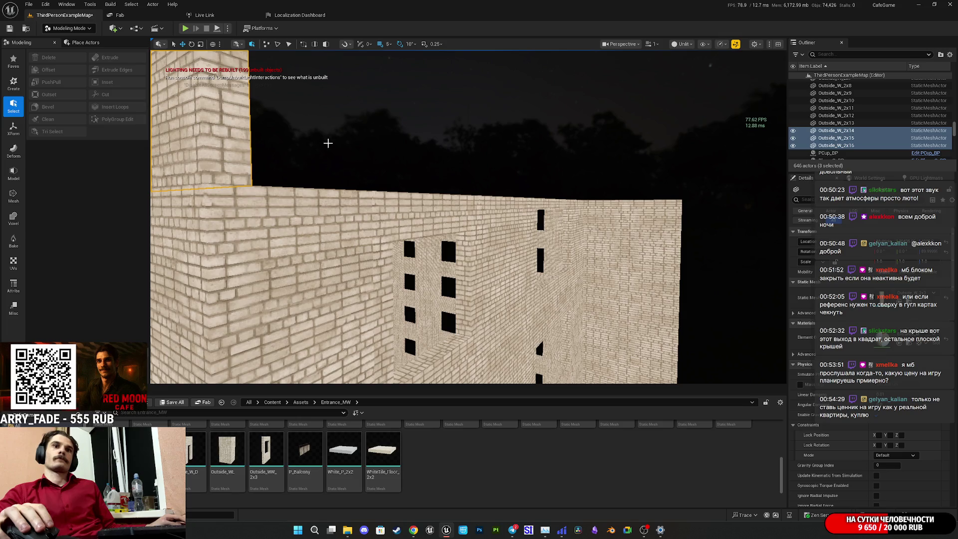
- Select walls Outside_W_2x12 and 2x13 and duplicate the pair further along Y
drag(423, 157, 423, 182)
click(464, 249)
drag(464, 249, 464, 279)
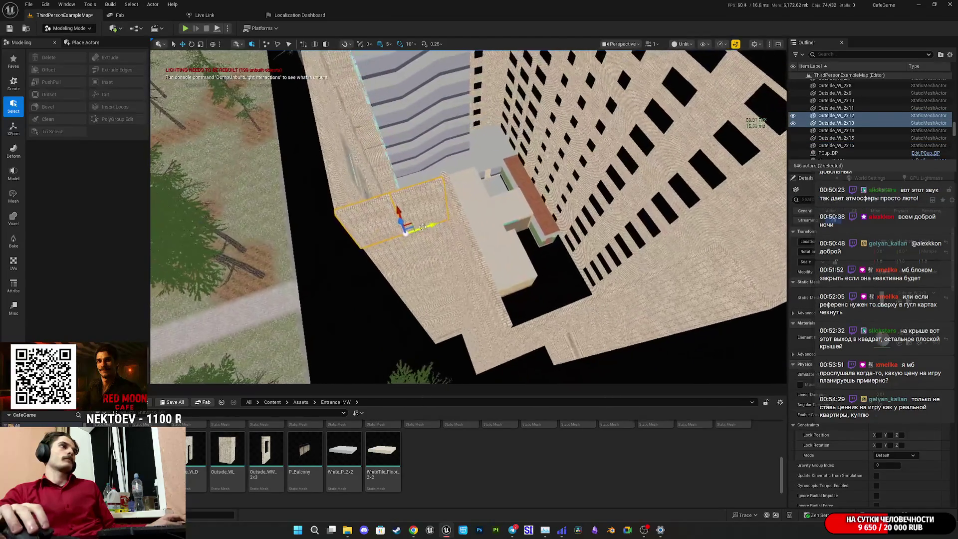
mouse_move(410, 221)
alt+mouse_down()
mouse_move(540, 289)
mouse_move(543, 321)
mouse_move(580, 283)
mouse_move(568, 304)
mouse_move(551, 287)
alt+mouse_up()
mouse_move(396, 236)
mouse_down()
mouse_move(666, 259)
mouse_move(629, 302)
mouse_up()
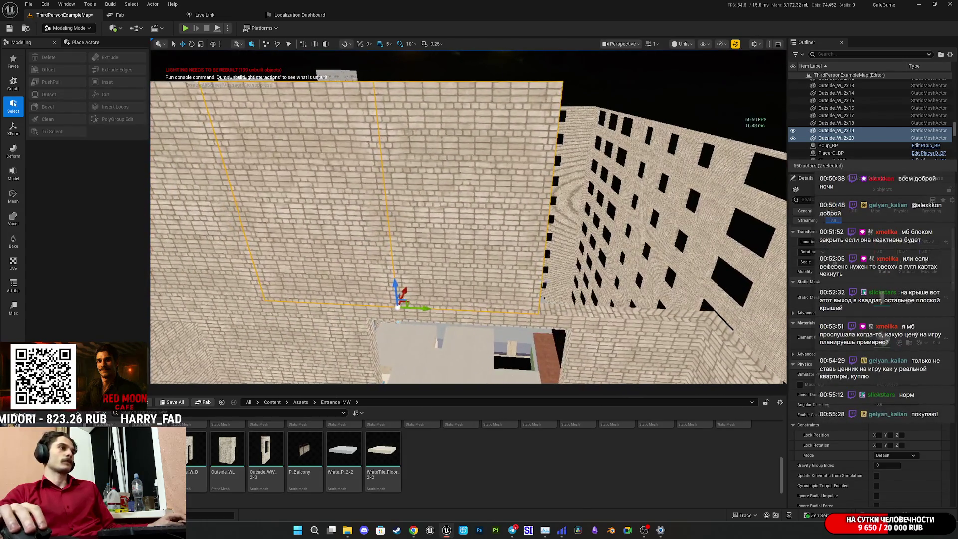
mouse_move(426, 310)
alt+mouse_down()
mouse_move(717, 308)
mouse_move(720, 321)
alt+mouse_up()
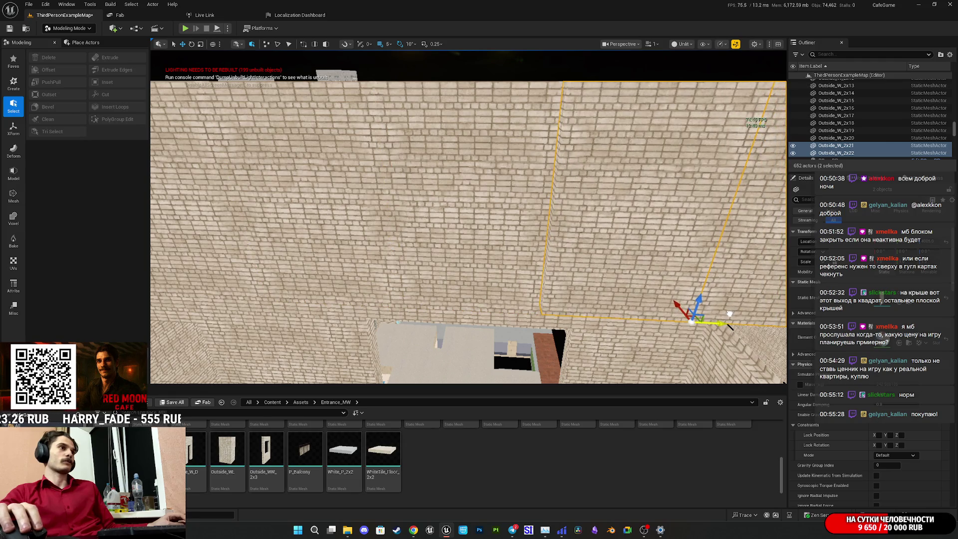
drag(610, 289, 606, 289)
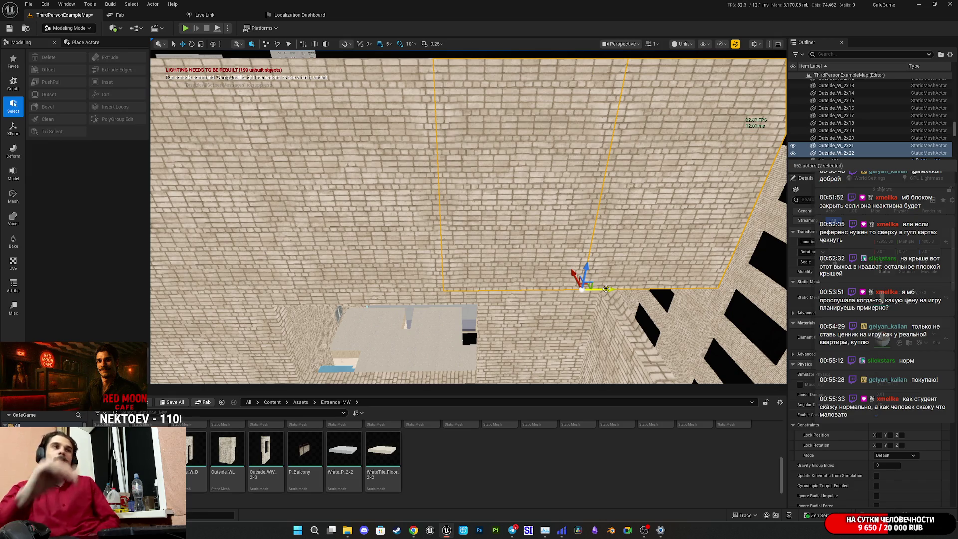
mouse_move(606, 289)
mouse_down()
mouse_move(539, 280)
mouse_move(523, 260)
mouse_move(516, 275)
mouse_up()
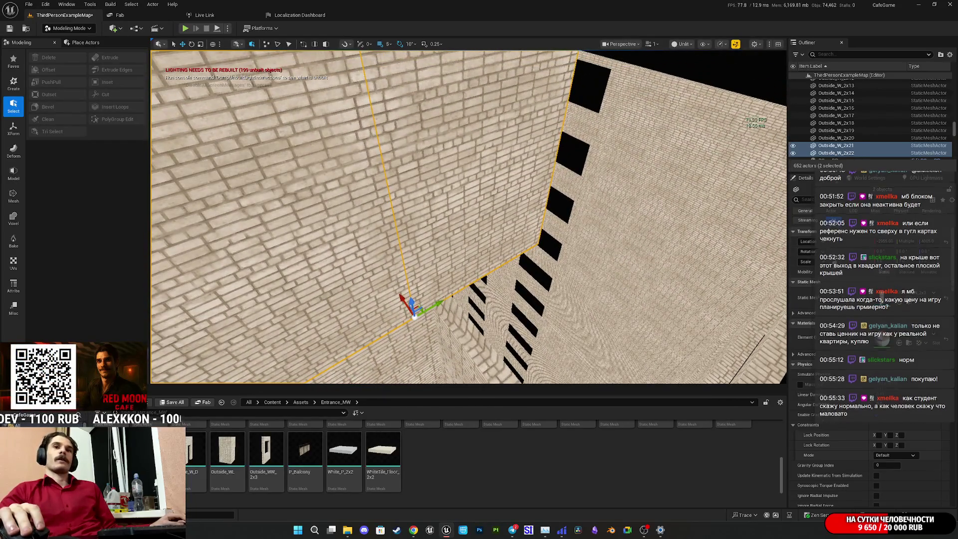
- Rotate wall Outside_W_2x22 to follow the corner, then duplicate it into the gap
click(509, 201)
key(e)
mouse_move(517, 275)
mouse_down()
mouse_move(526, 264)
mouse_move(519, 259)
mouse_move(529, 279)
mouse_move(541, 259)
mouse_move(524, 225)
mouse_move(483, 260)
mouse_move(464, 234)
mouse_move(454, 245)
mouse_up()
key(f)
key(w)
mouse_move(445, 288)
mouse_down()
mouse_move(424, 270)
mouse_move(523, 257)
mouse_move(493, 238)
mouse_move(463, 257)
mouse_move(492, 236)
mouse_up()
mouse_move(343, 187)
mouse_down()
mouse_move(470, 212)
mouse_move(463, 219)
mouse_up()
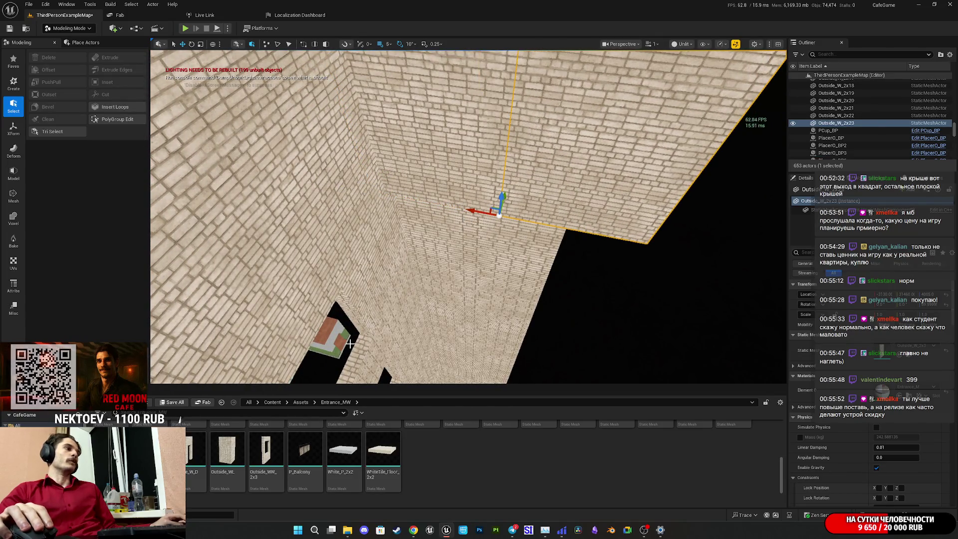
scroll(660, 452, up, 3)
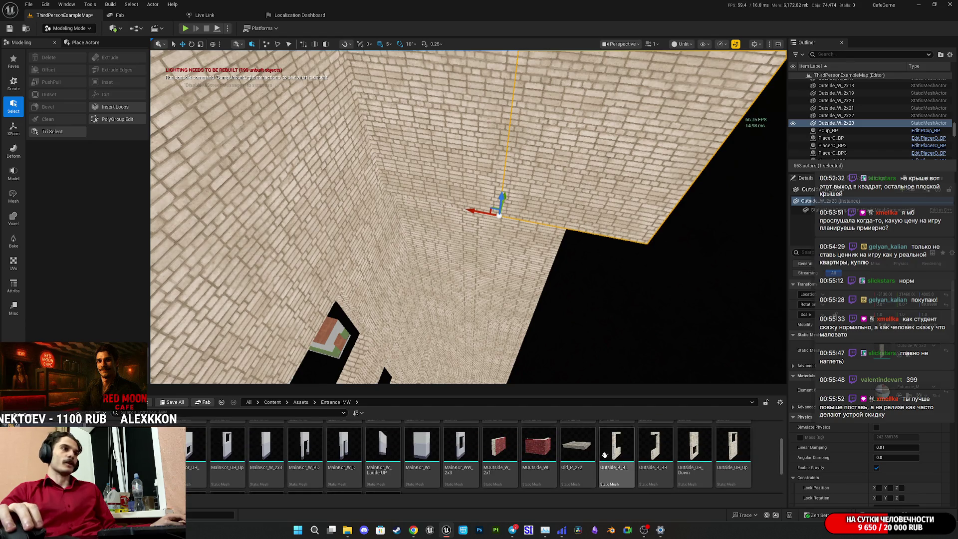
scroll(571, 474, down, 3)
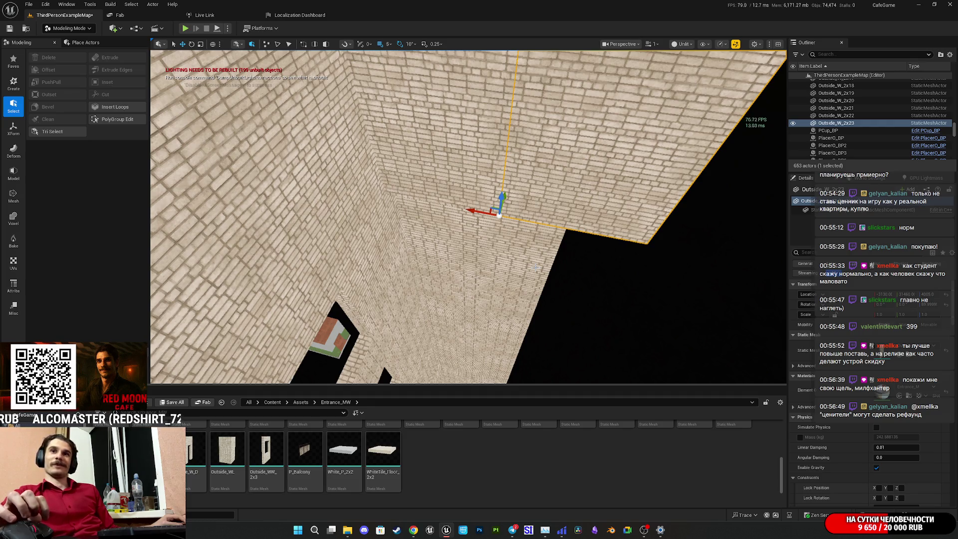
drag(650, 257, 599, 259)
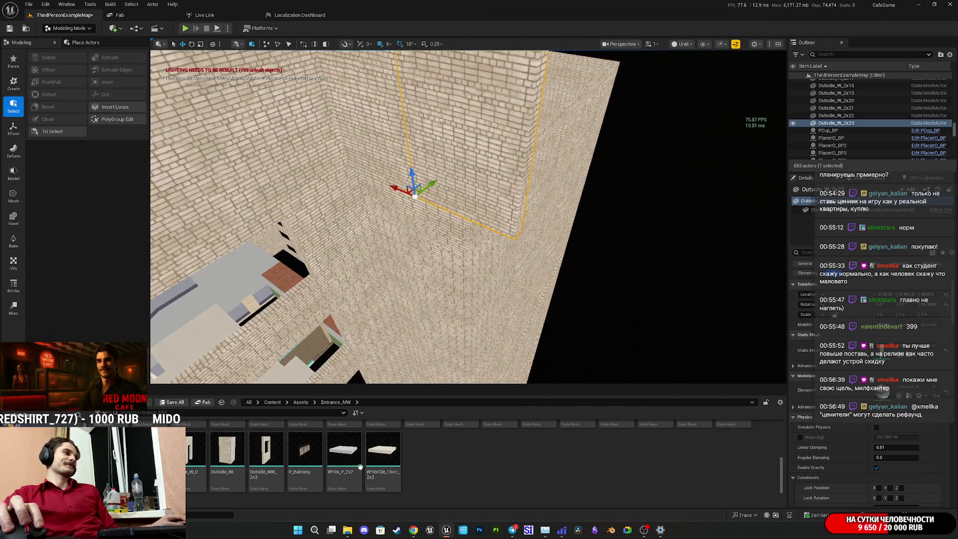
- Assign the L-shaped Outside_WL mesh, rotate it 90°, and move it into the corner
click(241, 453)
mouse_move(469, 215)
mouse_down()
mouse_move(459, 249)
mouse_move(504, 262)
mouse_up()
key(e)
key(w)
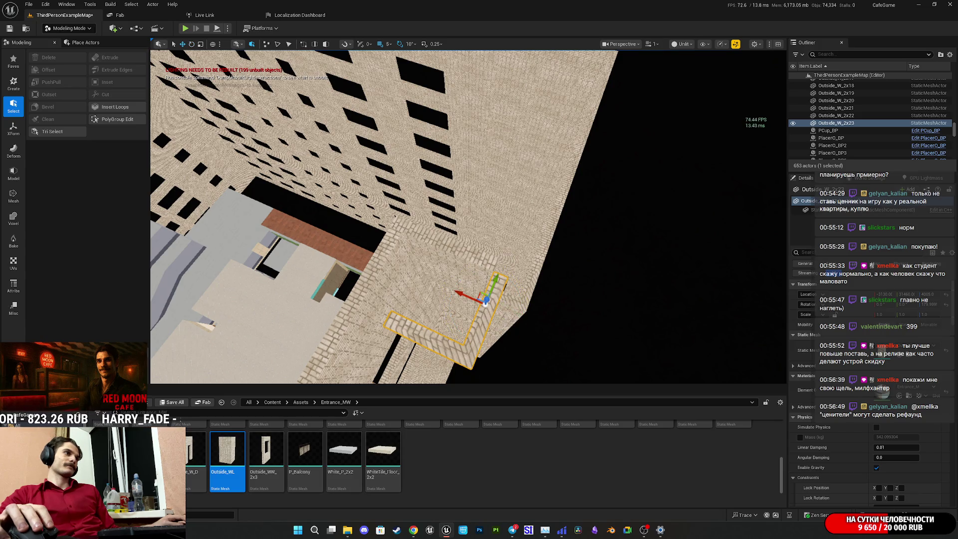
mouse_move(483, 295)
mouse_down()
mouse_move(534, 278)
mouse_move(549, 261)
mouse_up()
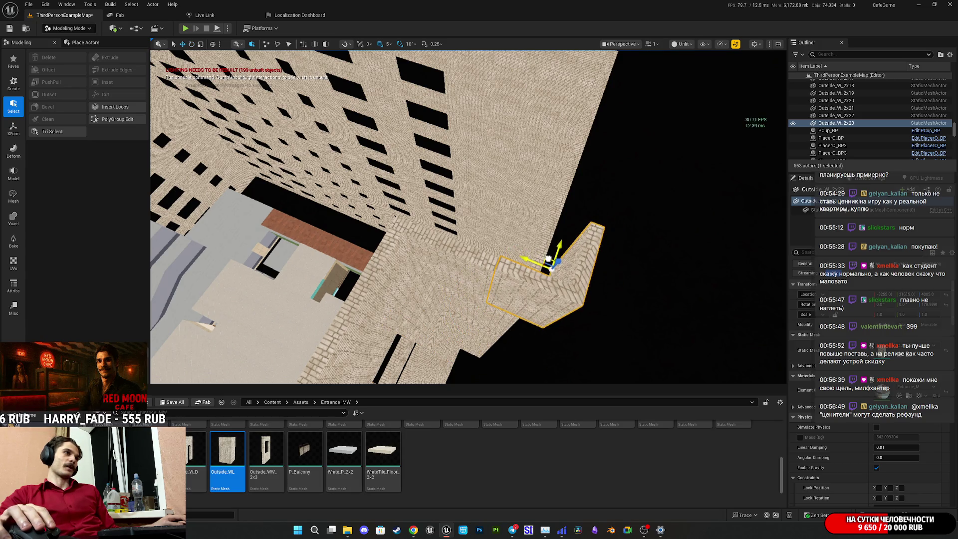
scroll(545, 258, up, 2)
scroll(545, 257, up, 5)
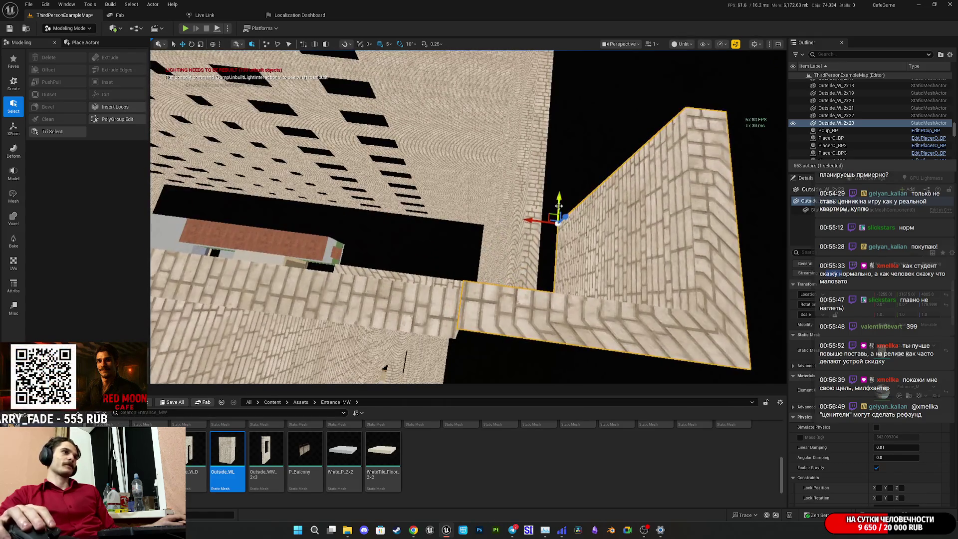
key(d)
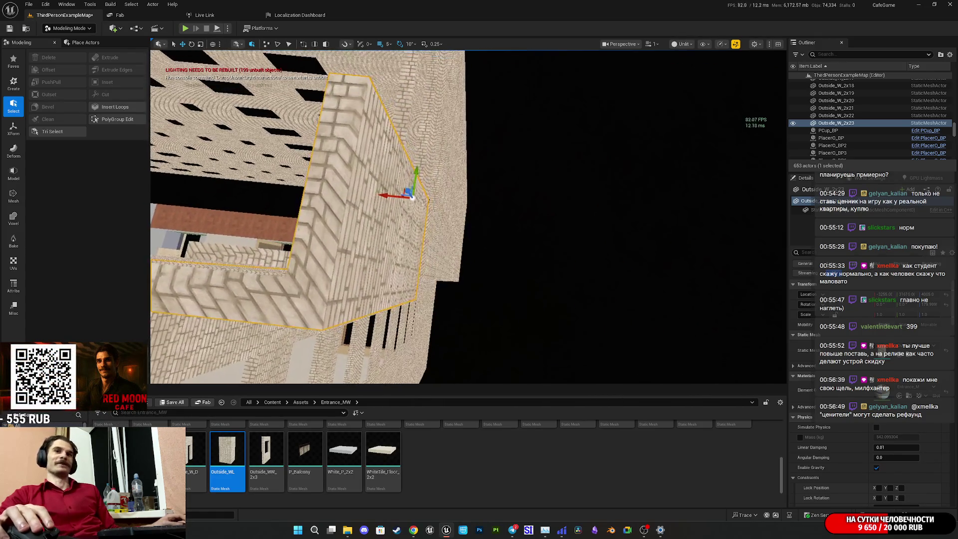
key(e)
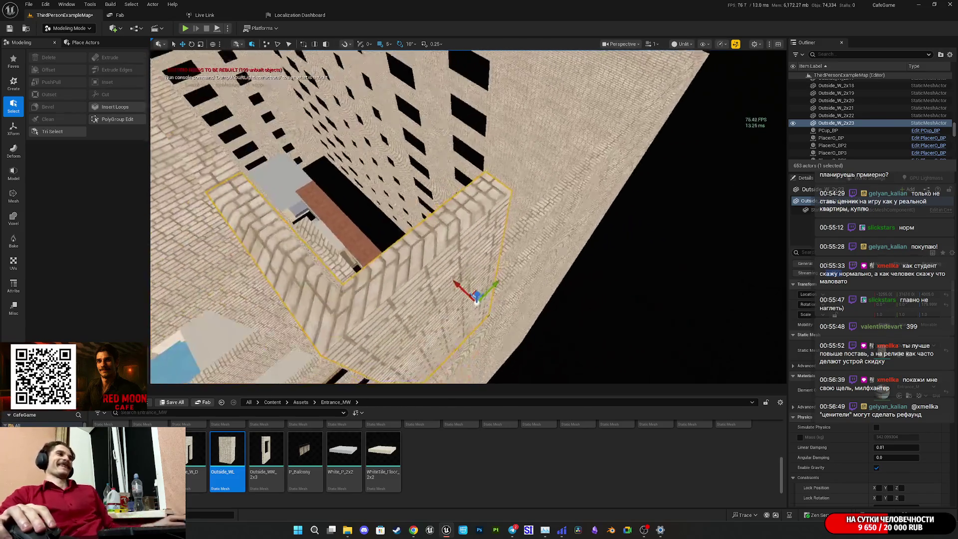
key(w)
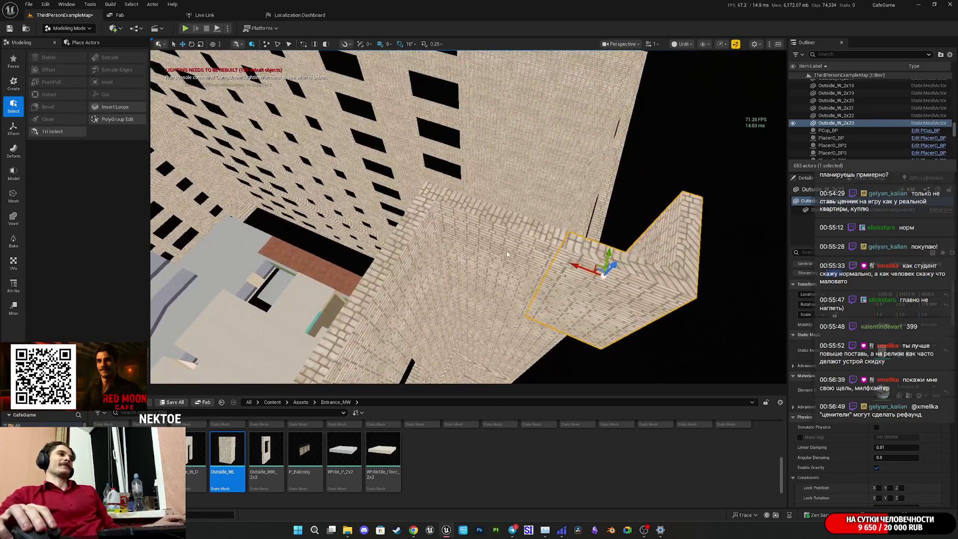
- Select wall segments Outside_W_2x20 and 2x21 and duplicate the pair with Ctrl+D
ctrl+click(624, 259)
key(s)
key(q)
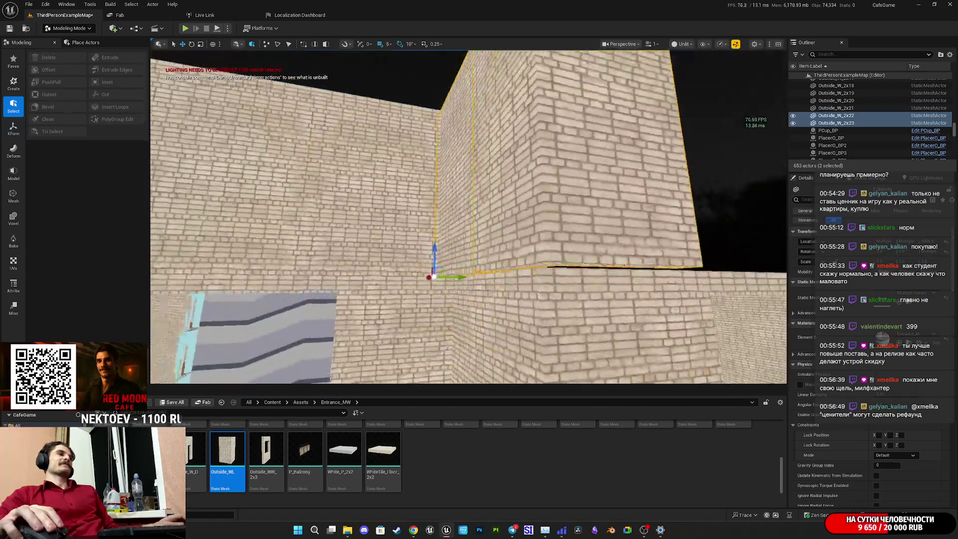
key(s)
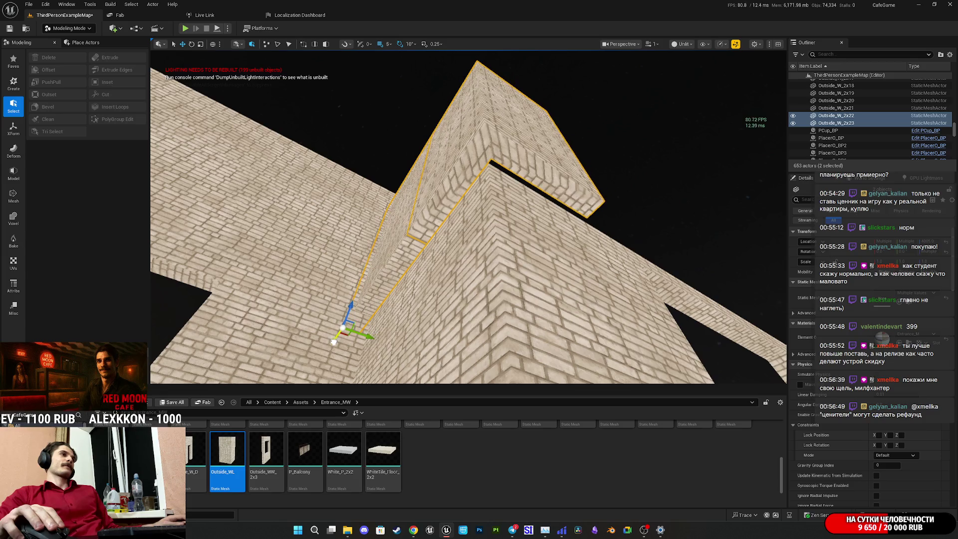
key(w)
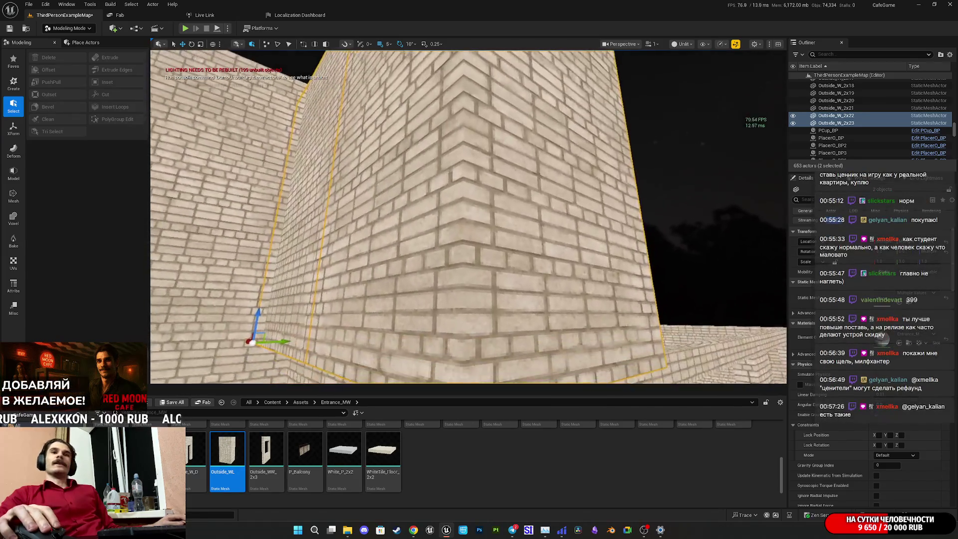
key(s)
key(e)
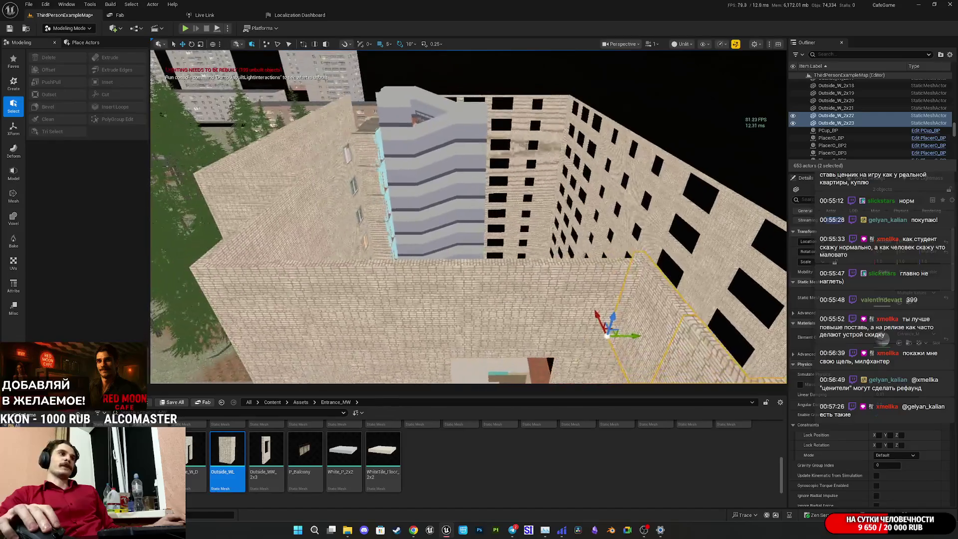
click(399, 299)
key(w)
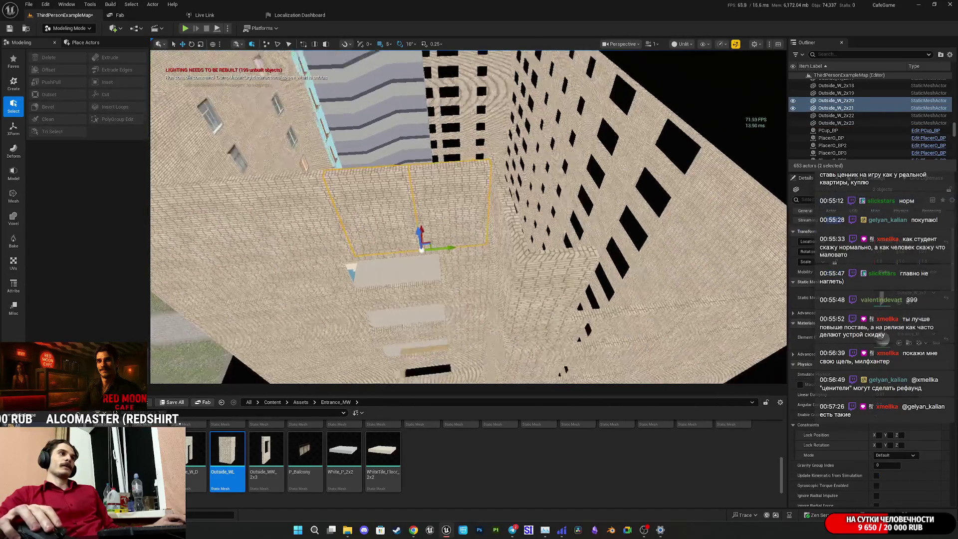
key(ctrl+d)
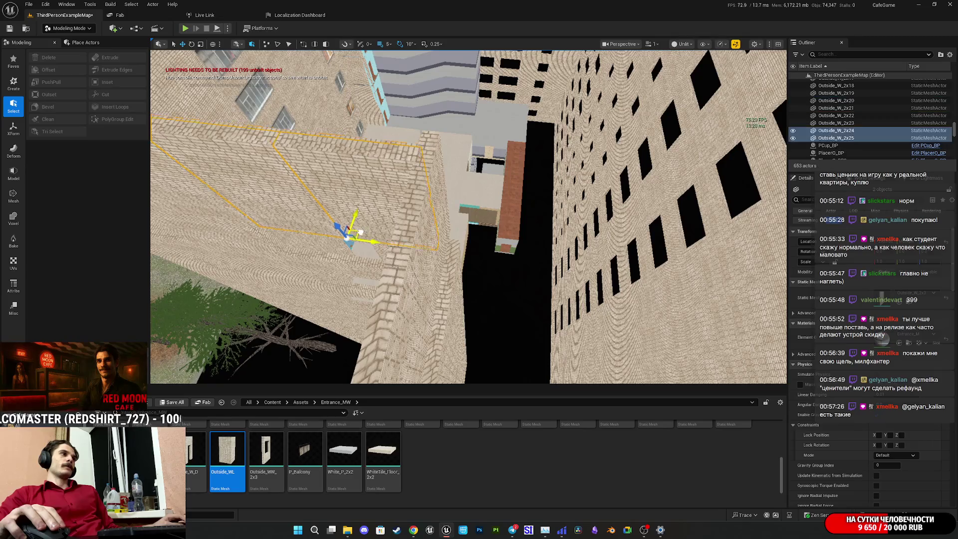
key(s)
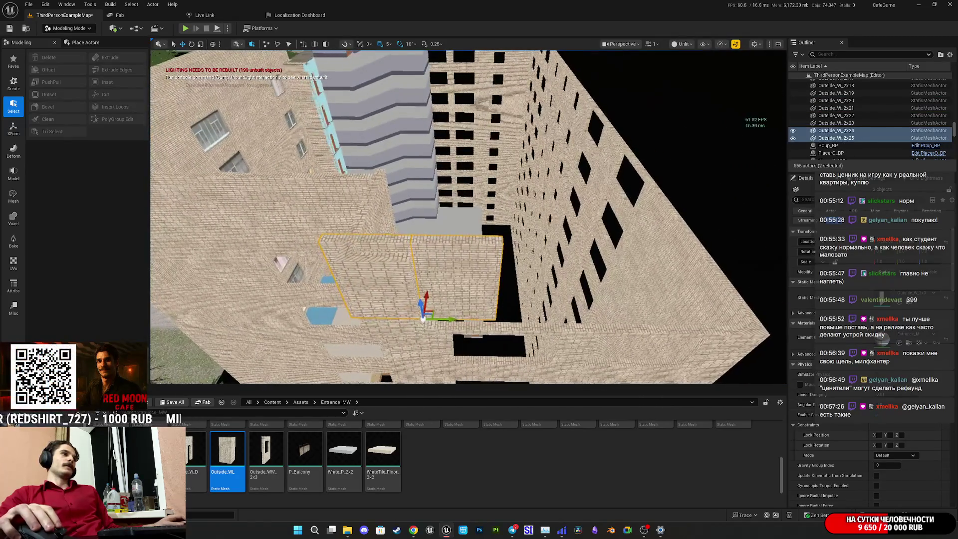
- Alt-drag the selected wall pair along Y to add another copy
drag(508, 329, 496, 292)
mouse_move(568, 294)
mouse_down()
mouse_move(573, 279)
mouse_move(477, 181)
mouse_move(428, 214)
mouse_up()
mouse_move(378, 291)
mouse_down()
mouse_move(579, 308)
mouse_move(573, 299)
mouse_move(581, 312)
mouse_move(561, 307)
mouse_up()
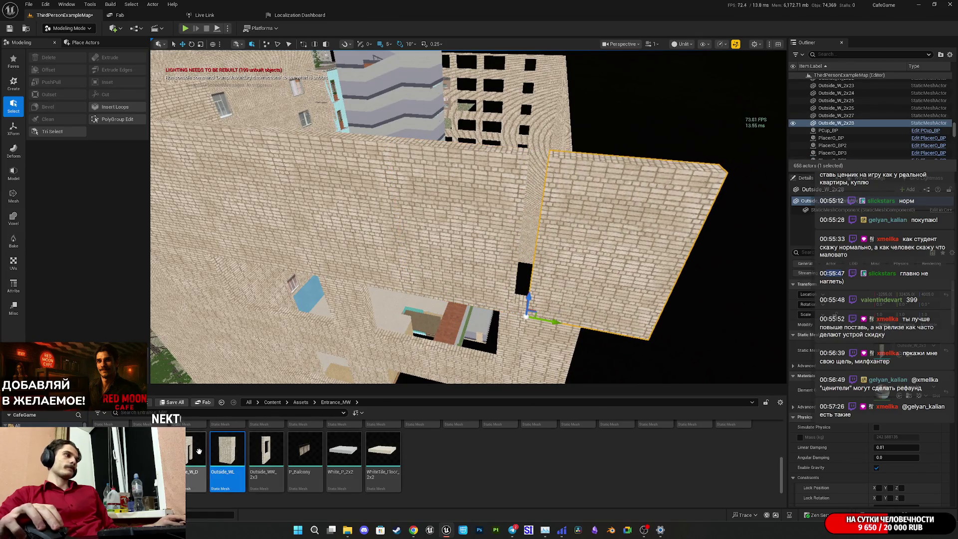
- Swap the end wall's mesh to Outside_WL, rotate it 90°, and fit it into the corner gap
mouse_move(227, 459)
mouse_down()
mouse_move(611, 421)
mouse_move(885, 352)
mouse_up()
key(f)
drag(434, 294, 482, 257)
key(w)
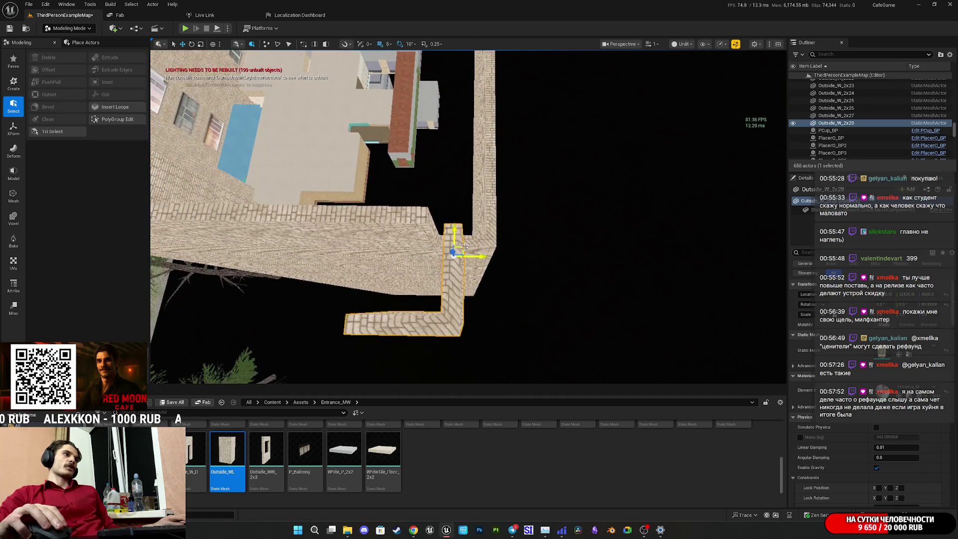
mouse_move(499, 202)
mouse_down()
mouse_move(509, 192)
mouse_move(498, 219)
mouse_move(434, 244)
mouse_move(478, 269)
mouse_move(601, 199)
mouse_move(594, 182)
mouse_up()
click(603, 255)
ctrl+click(544, 235)
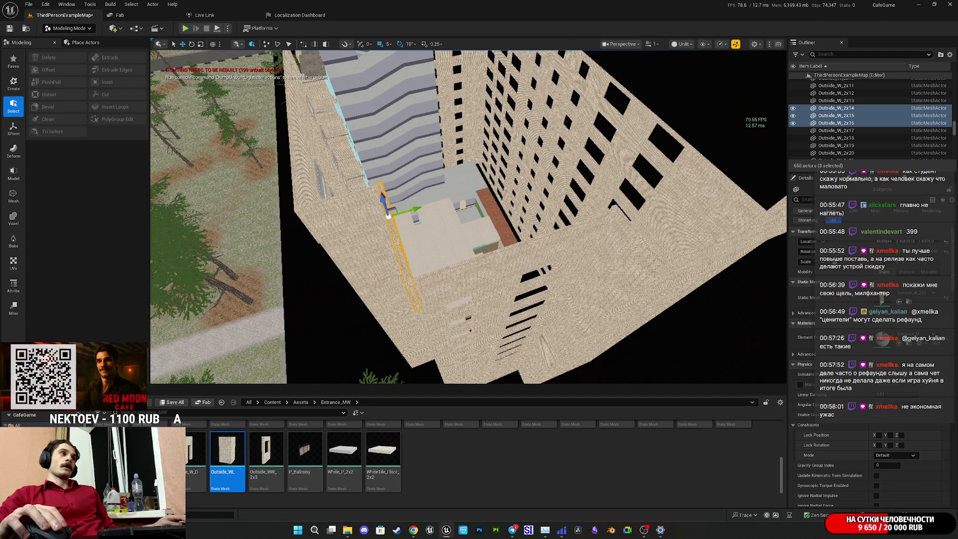
- Duplicate the selected walls with Ctrl+D and inspect the copies from above
key(w)
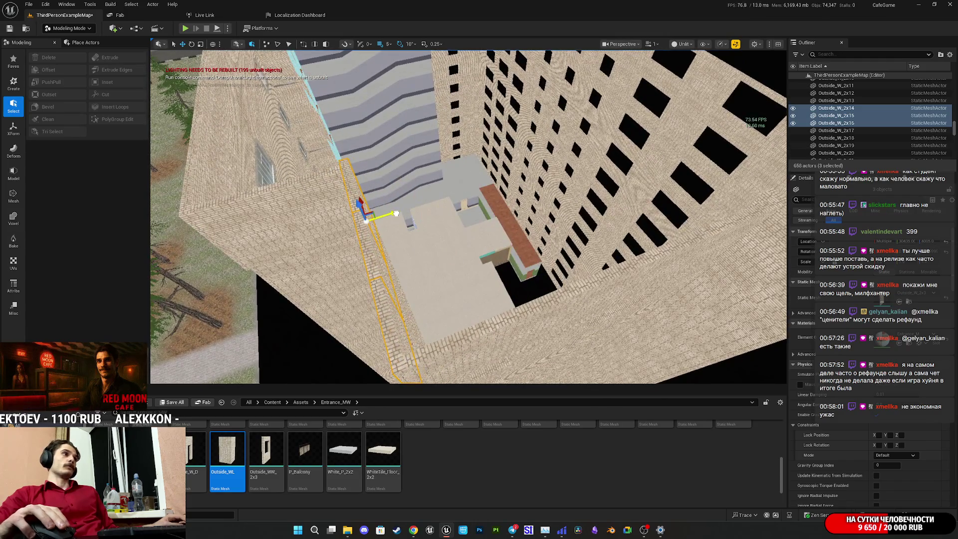
key(ctrl+d)
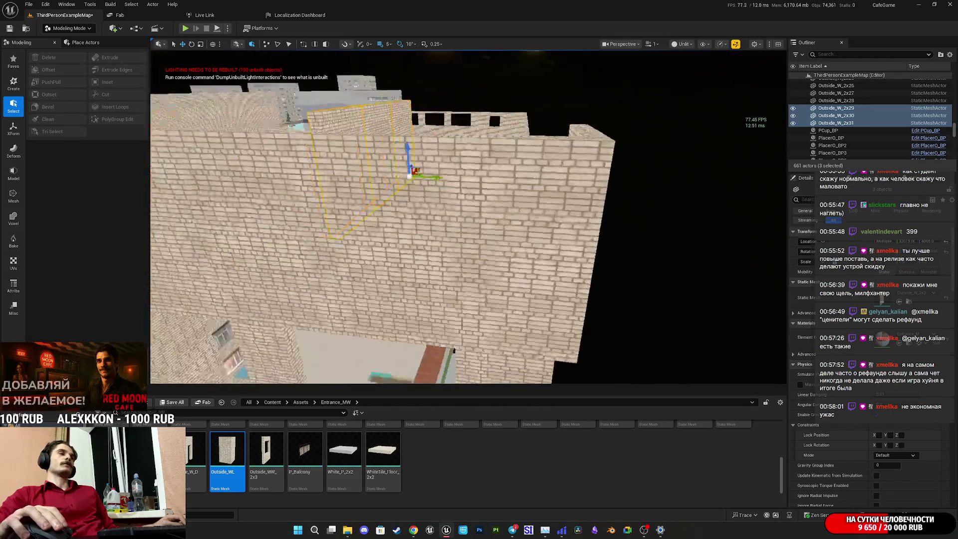
key(s)
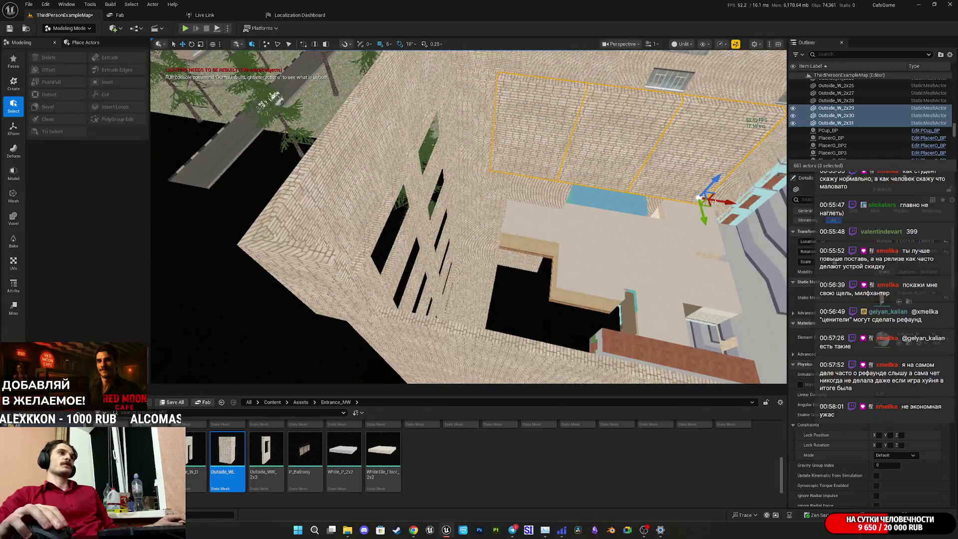
key(w)
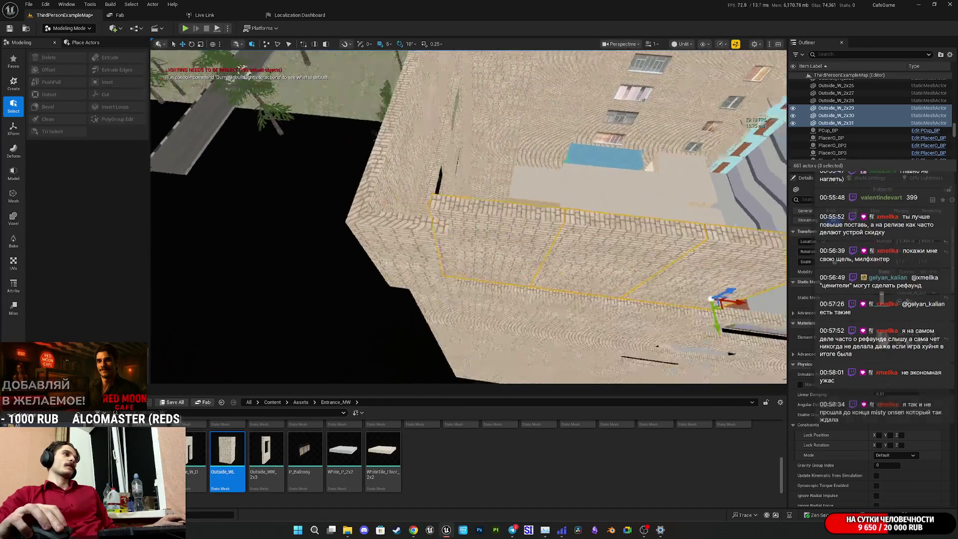
key(w)
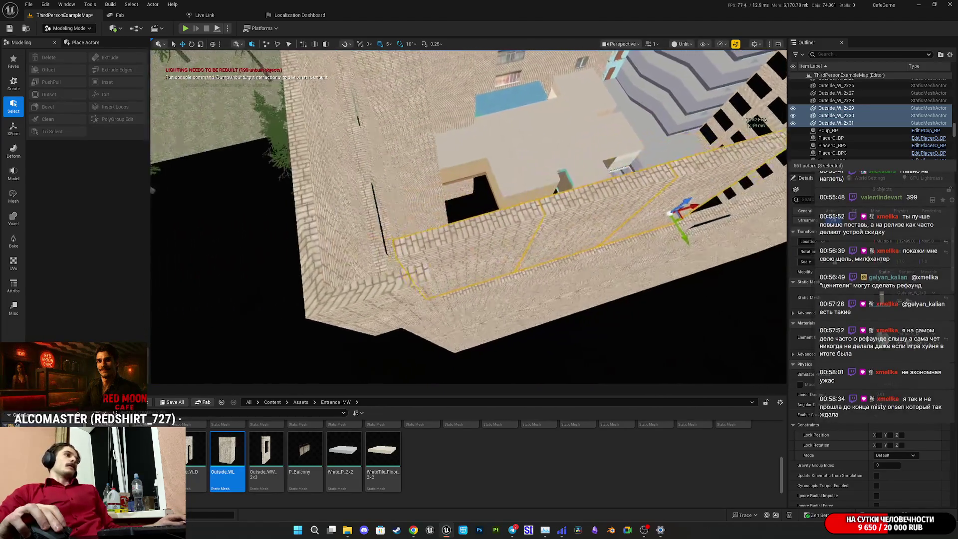
key(w)
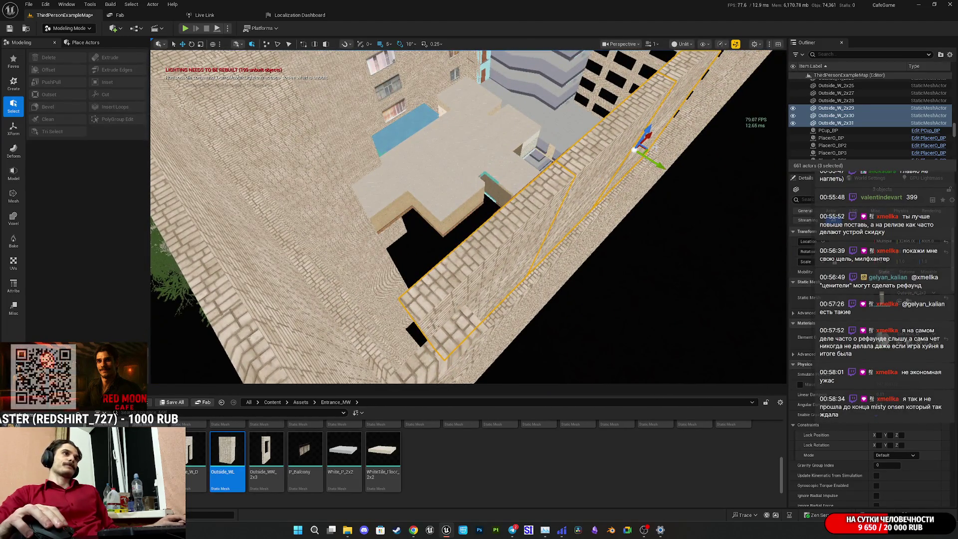
key(w)
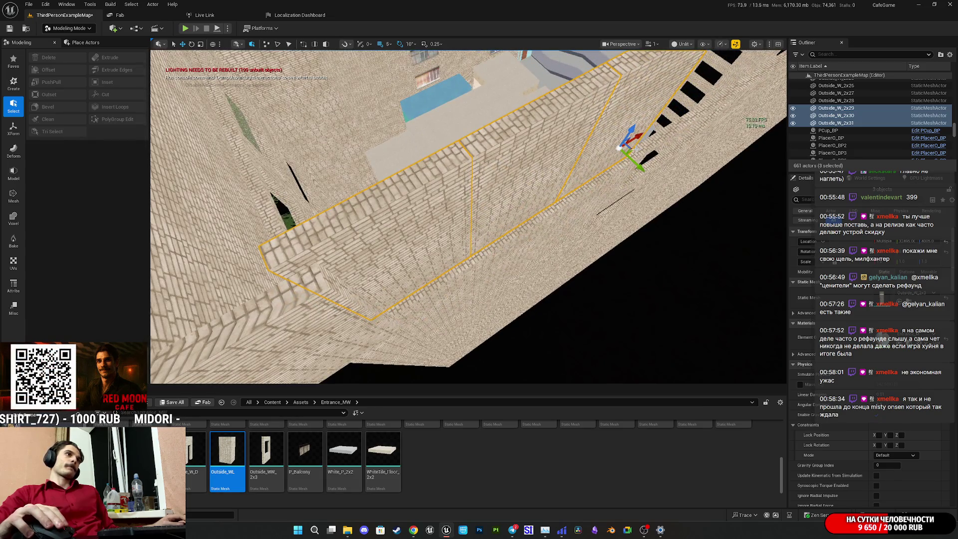
key(w)
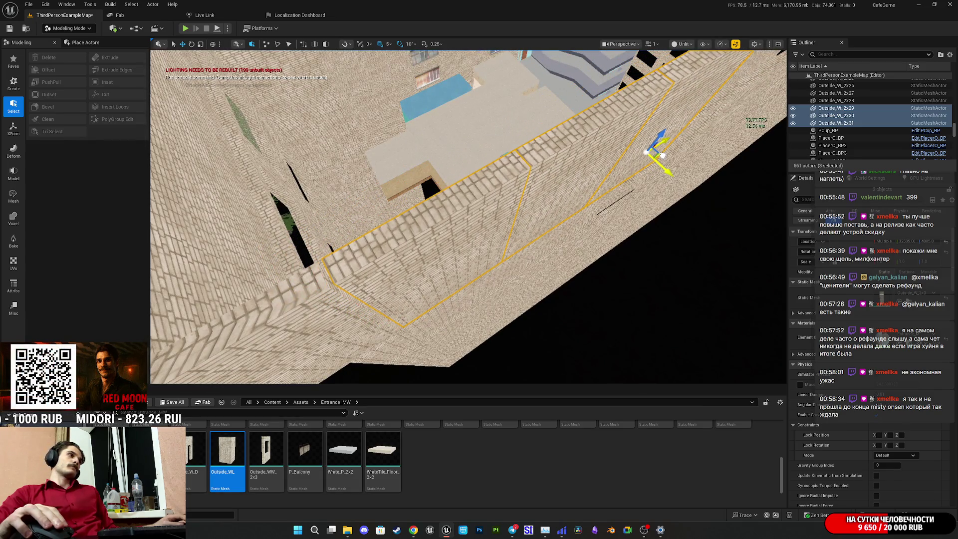
key(s)
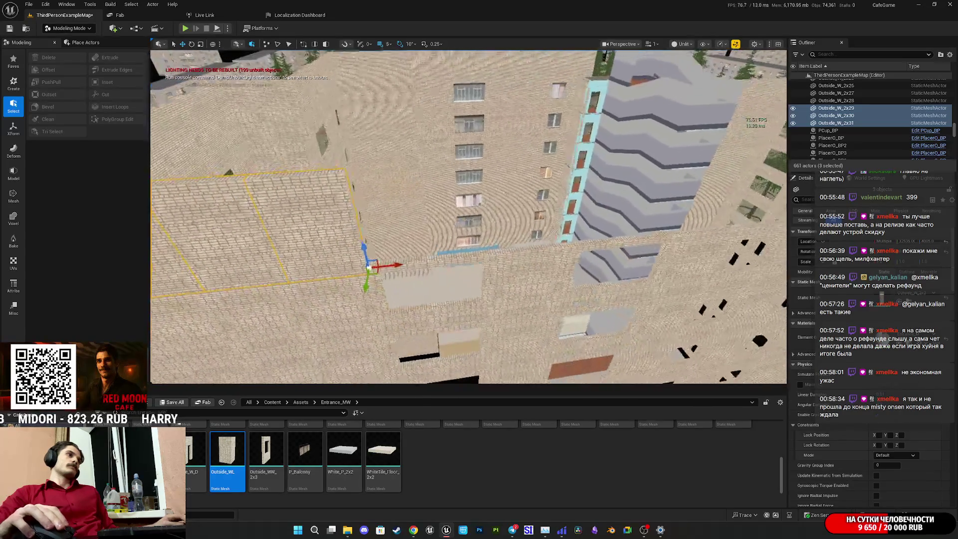
- Copy three walls, then six walls, further along the roof edge and align them
drag(418, 255, 616, 247)
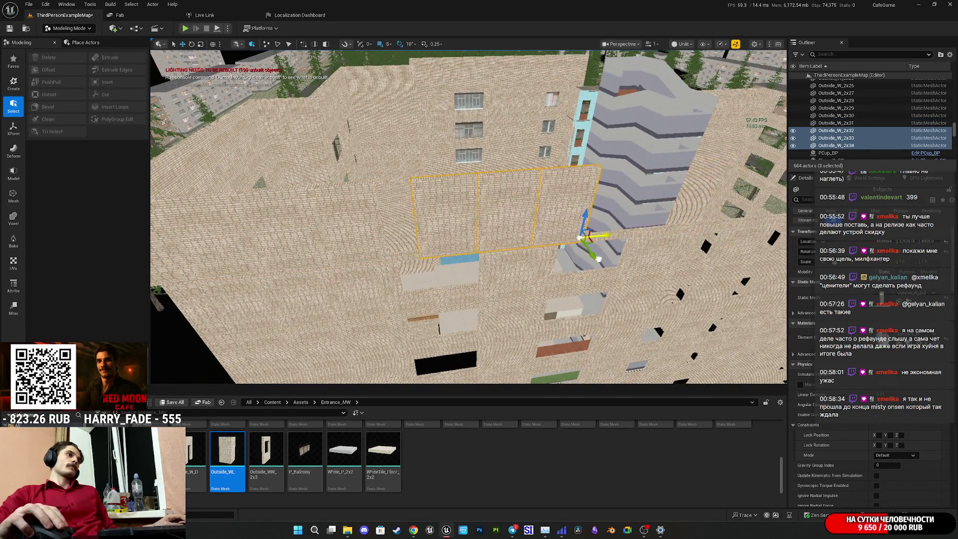
key(s)
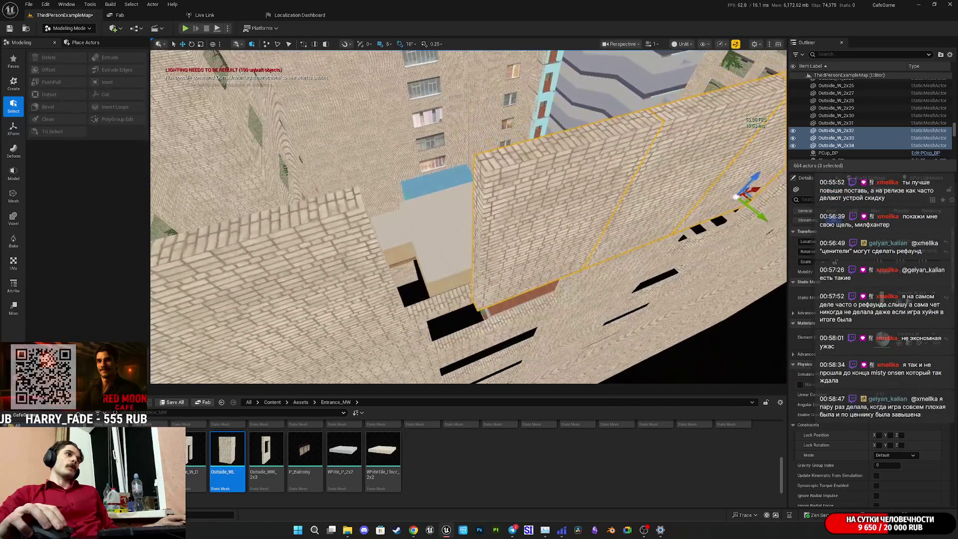
mouse_move(756, 189)
mouse_down()
mouse_move(734, 220)
mouse_move(731, 204)
mouse_up()
key(s)
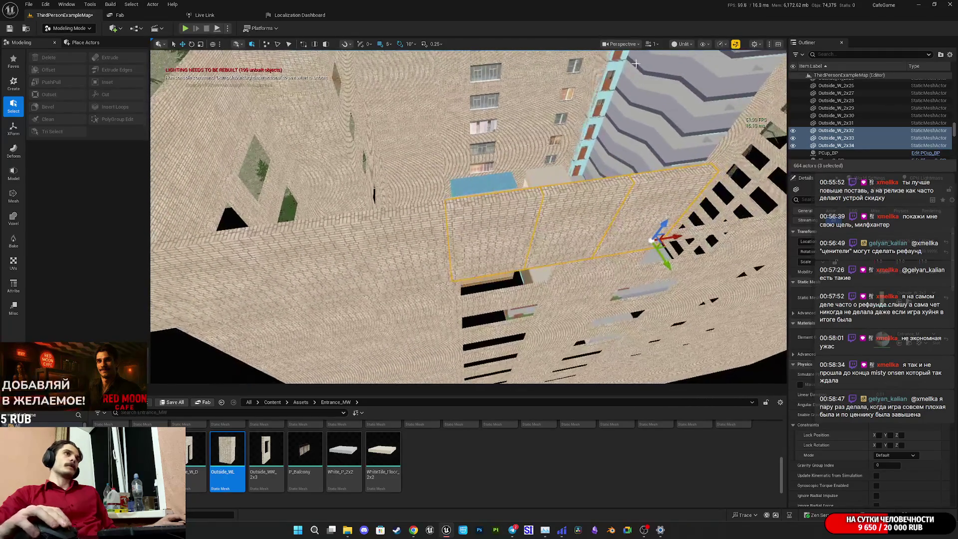
key(s)
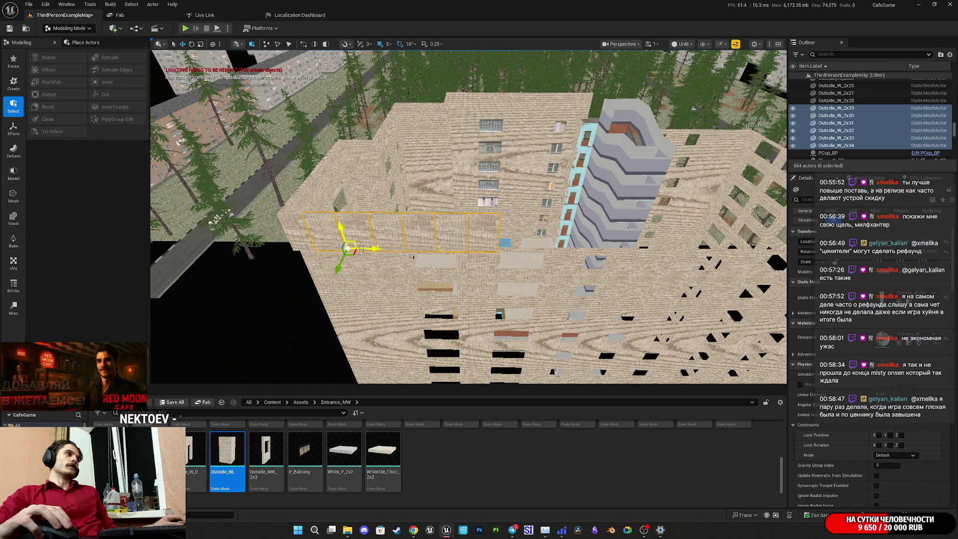
drag(366, 250, 469, 255)
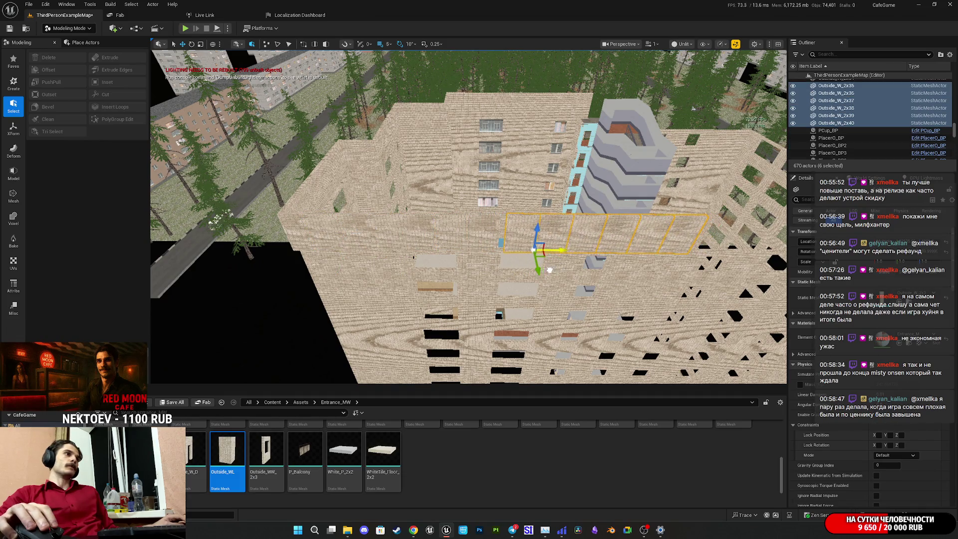
scroll(548, 269, up, 10)
drag(591, 270, 565, 289)
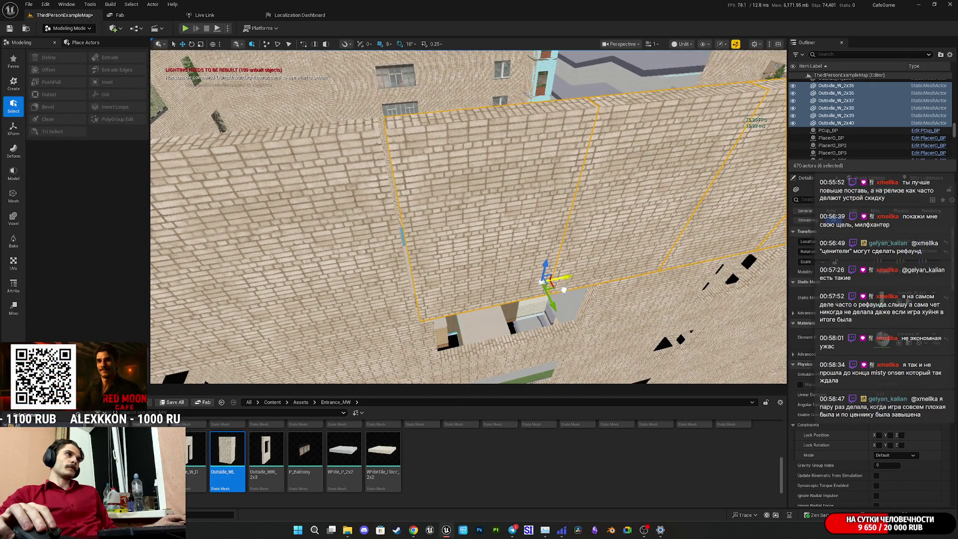
scroll(564, 289, down, 10)
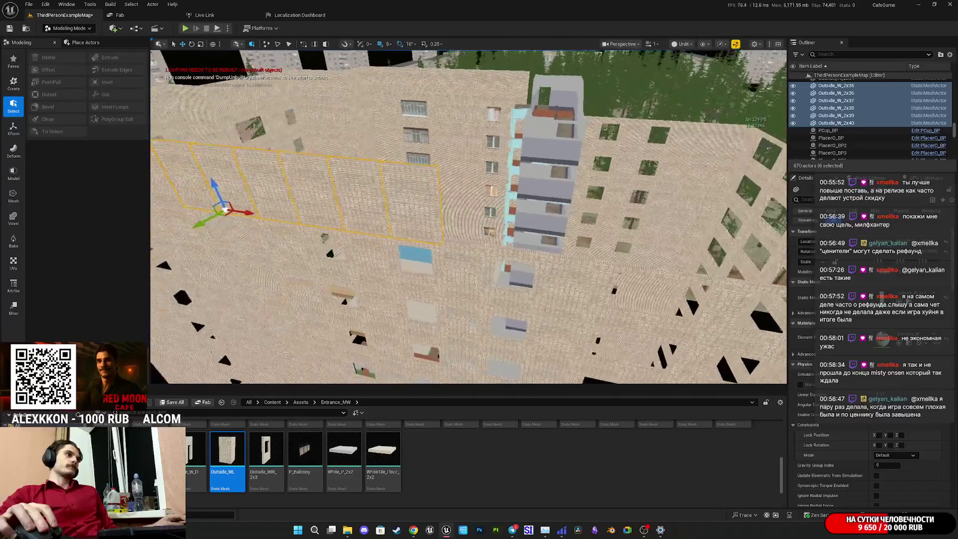
- Add six more wall copies along the edge and delete the extra panels
mouse_move(247, 211)
mouse_down()
mouse_move(613, 268)
mouse_move(530, 267)
mouse_up()
scroll(530, 268, up, 5)
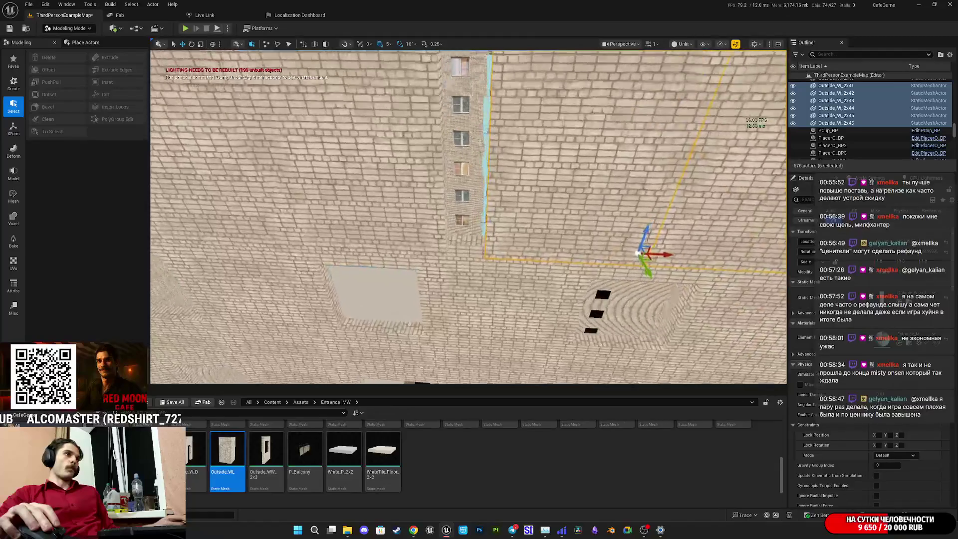
scroll(639, 252, up, 5)
mouse_move(748, 331)
mouse_down()
mouse_move(727, 289)
mouse_move(711, 289)
mouse_up()
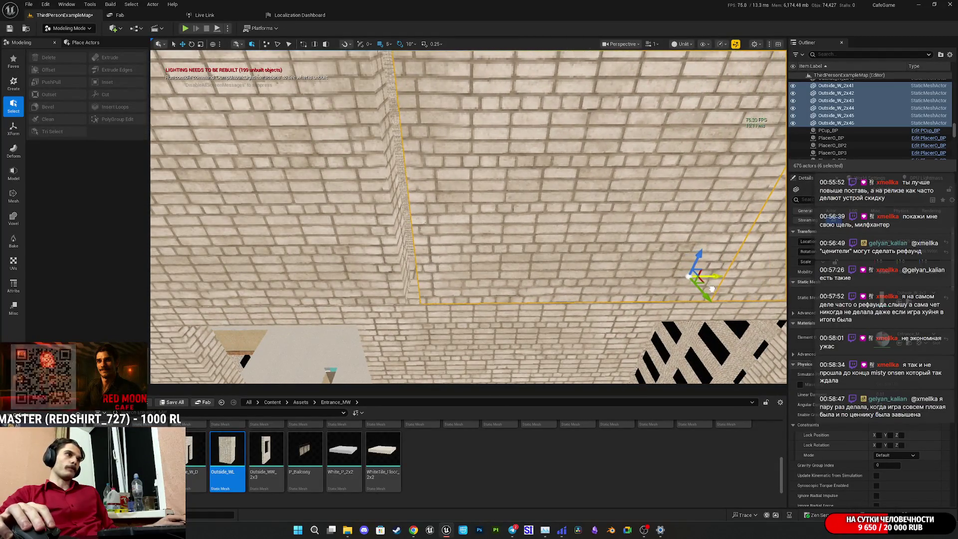
scroll(711, 289, down, 10)
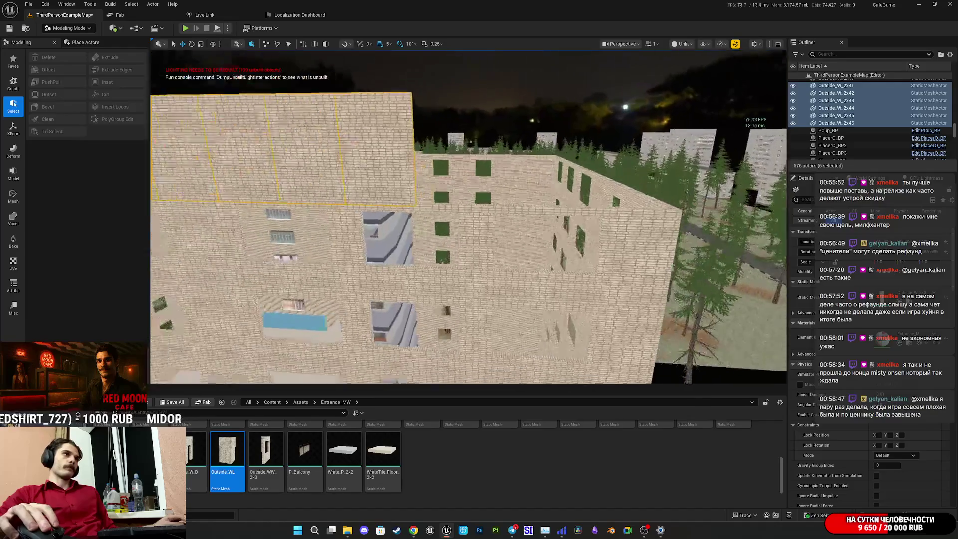
scroll(469, 217, down, 8)
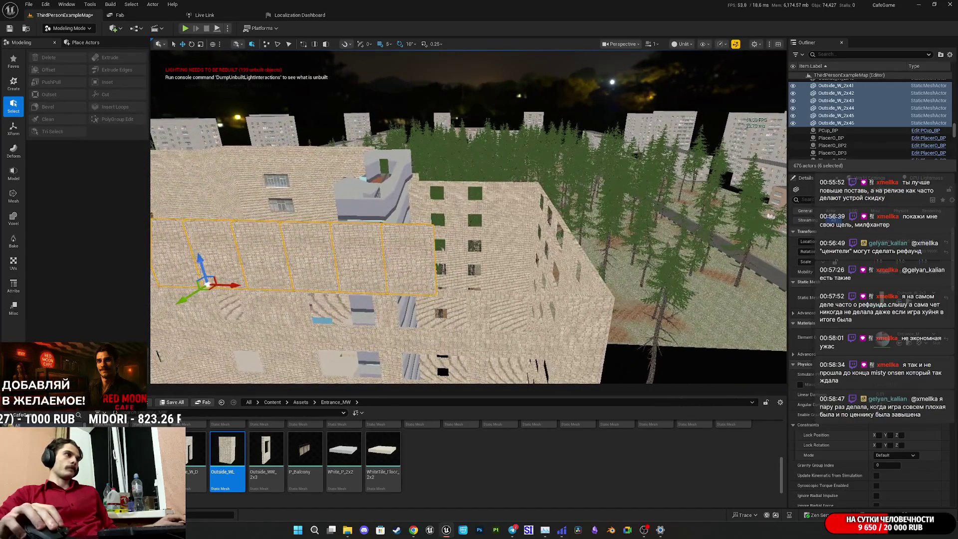
mouse_move(232, 288)
mouse_down()
mouse_move(549, 295)
mouse_move(516, 290)
mouse_move(484, 244)
mouse_move(280, 129)
mouse_up()
scroll(547, 294, up, 5)
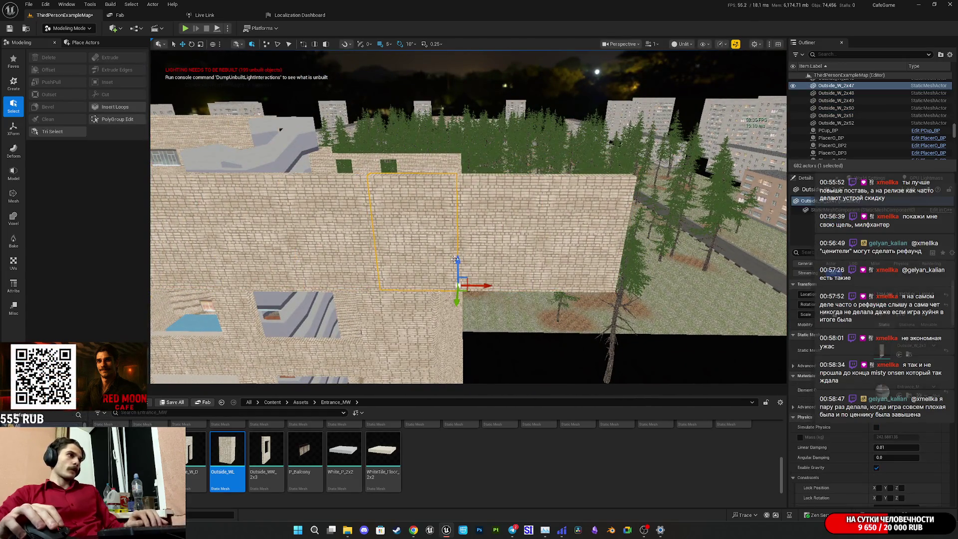
key(Delete)
- Duplicate the roof-corner wall panel and swap the copy's mesh to the Outside_WL corner
mouse_move(469, 217)
mouse_down()
mouse_move(448, 247)
mouse_move(457, 216)
mouse_move(449, 225)
mouse_move(507, 216)
mouse_up()
click(481, 219)
key(ctrl+d)
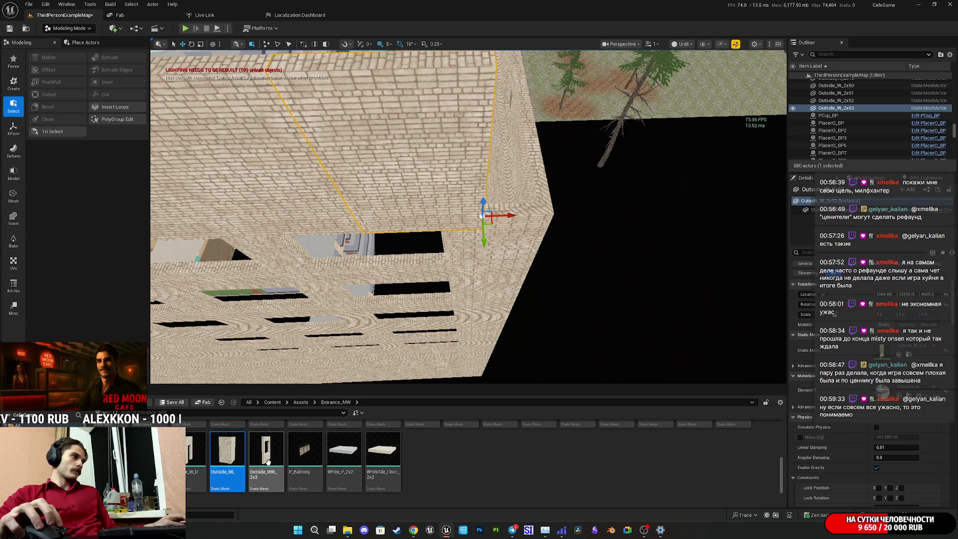
drag(227, 451, 695, 376)
drag(878, 352, 878, 351)
drag(671, 299, 539, 299)
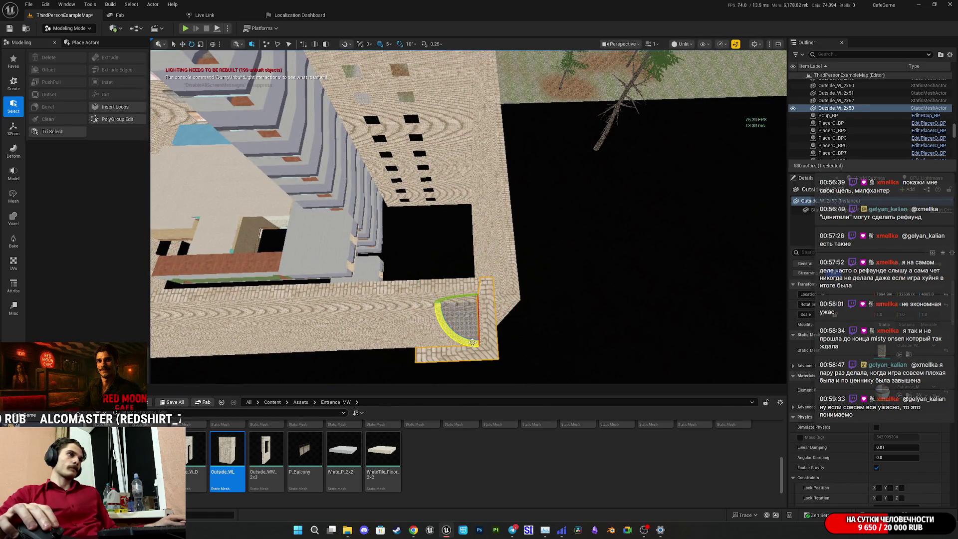
drag(487, 312, 556, 276)
mouse_move(398, 289)
mouse_down()
mouse_move(416, 279)
mouse_move(398, 288)
mouse_move(374, 281)
mouse_up()
click(363, 278)
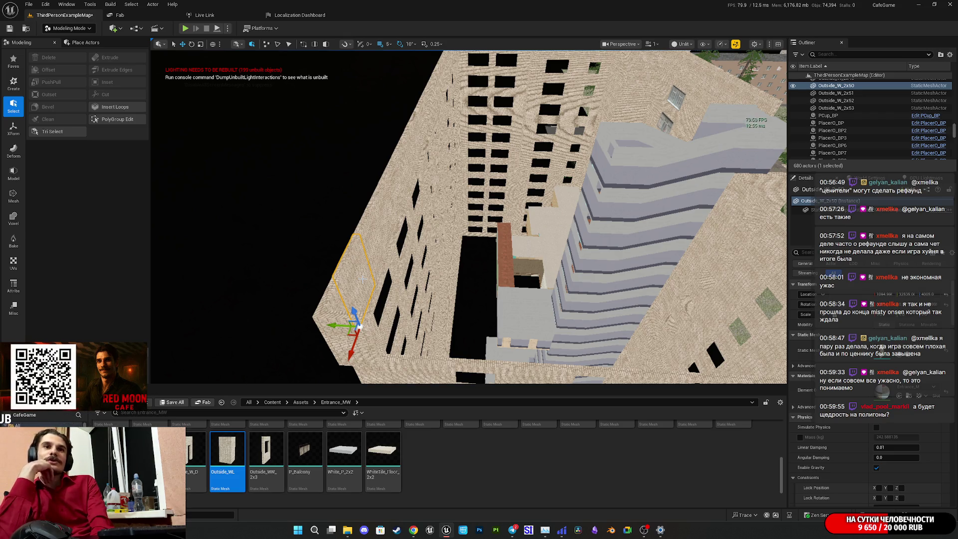
- Copy the wall, rotate the copy -90° to follow the adjacent side, and add another copy along Y
drag(359, 324, 589, 299)
drag(394, 244, 519, 288)
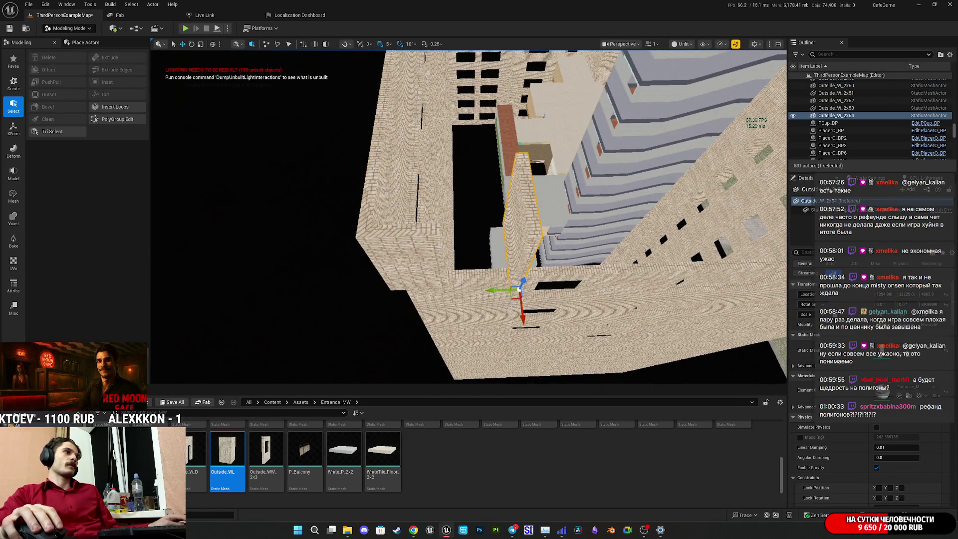
drag(504, 327, 563, 290)
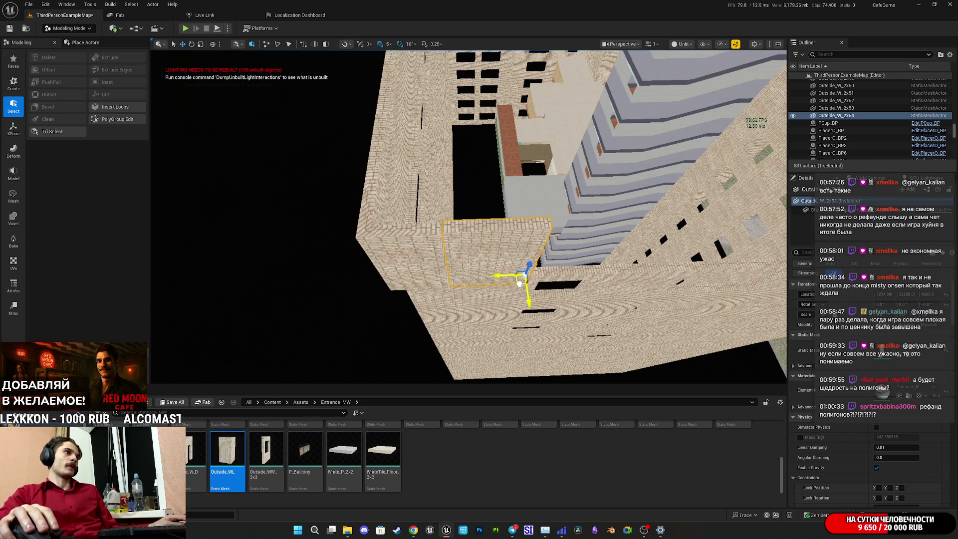
drag(517, 285, 518, 282)
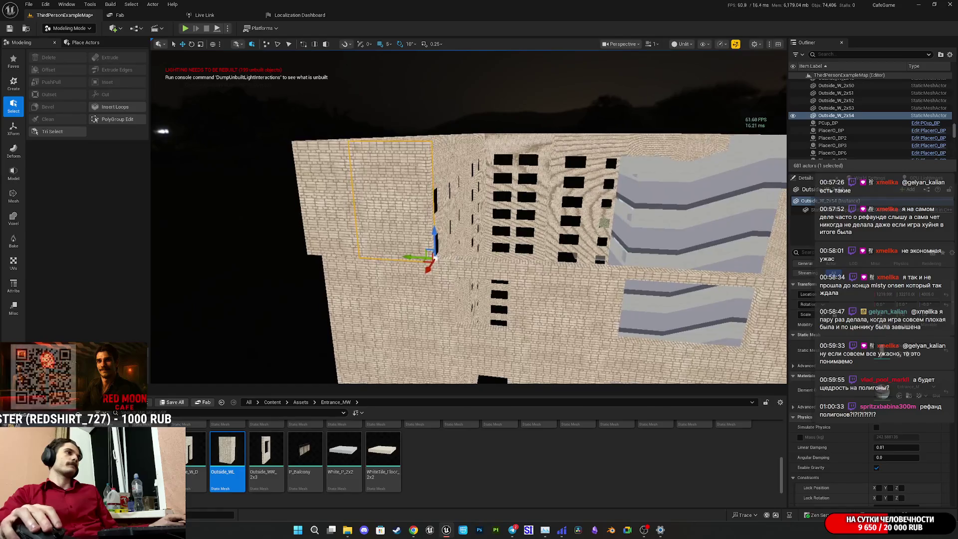
mouse_move(414, 258)
mouse_down()
mouse_move(498, 269)
mouse_move(486, 275)
mouse_move(628, 279)
mouse_up()
scroll(627, 278, down, 10)
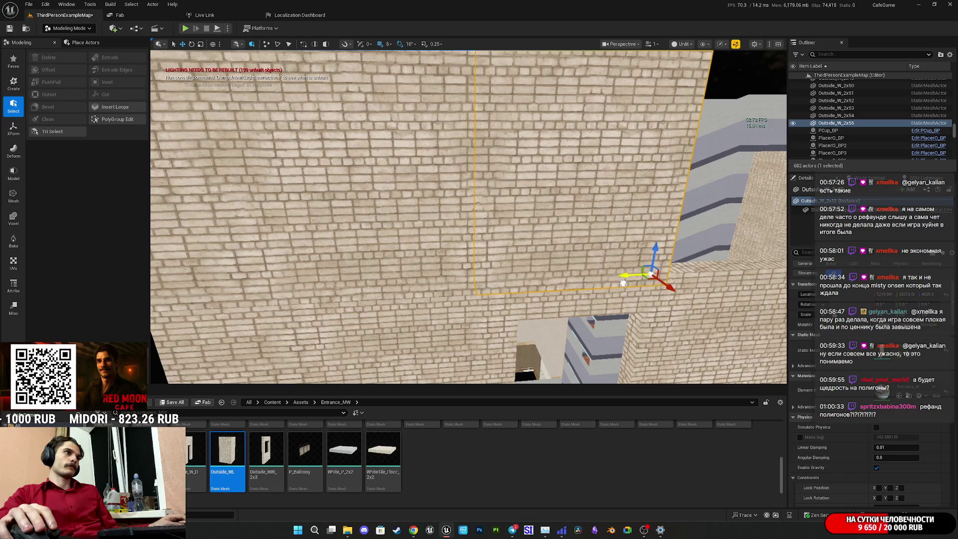
- Set position snapping to 50 and Alt-drag two pairs of wall copies along the edge
click(389, 44)
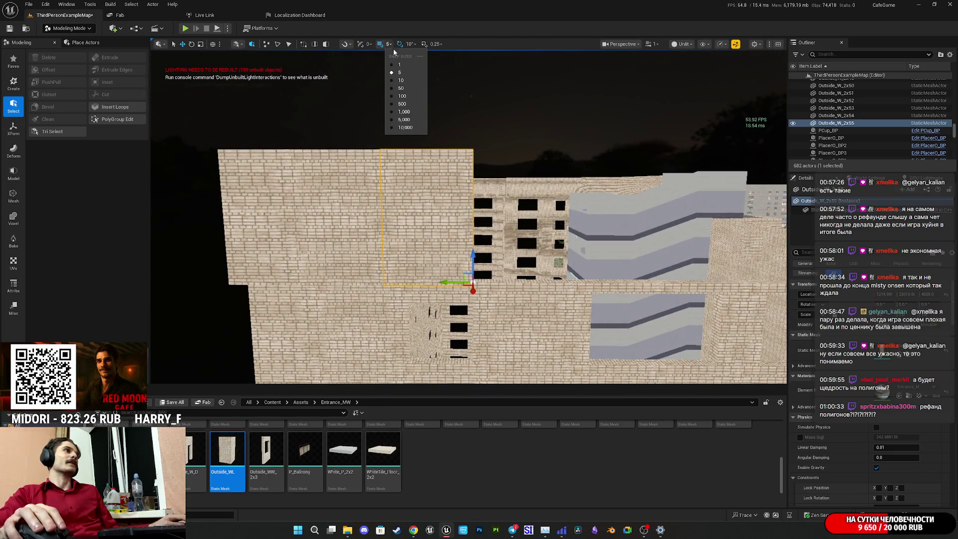
click(406, 89)
mouse_move(358, 227)
mouse_down()
mouse_move(524, 301)
mouse_move(517, 282)
mouse_move(452, 276)
mouse_up()
key(ctrl+v)
key(ctrl+v)
mouse_move(364, 260)
alt+mouse_down()
mouse_move(508, 268)
mouse_move(438, 258)
mouse_move(371, 227)
mouse_move(455, 256)
mouse_move(431, 242)
mouse_move(477, 186)
mouse_move(393, 219)
alt+mouse_up()
- Select the L-shaped corner piece and frame it in the viewport
click(370, 227)
click(291, 170)
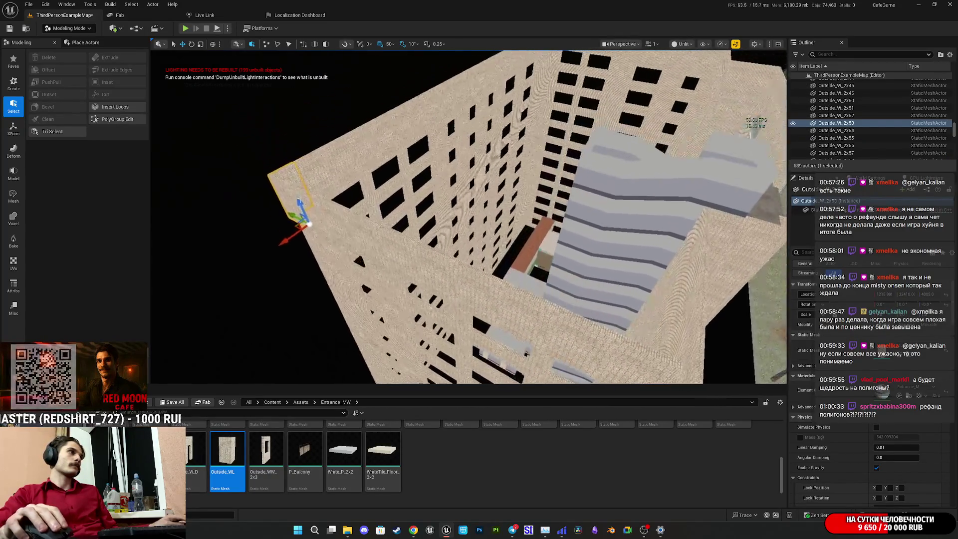
key(f)
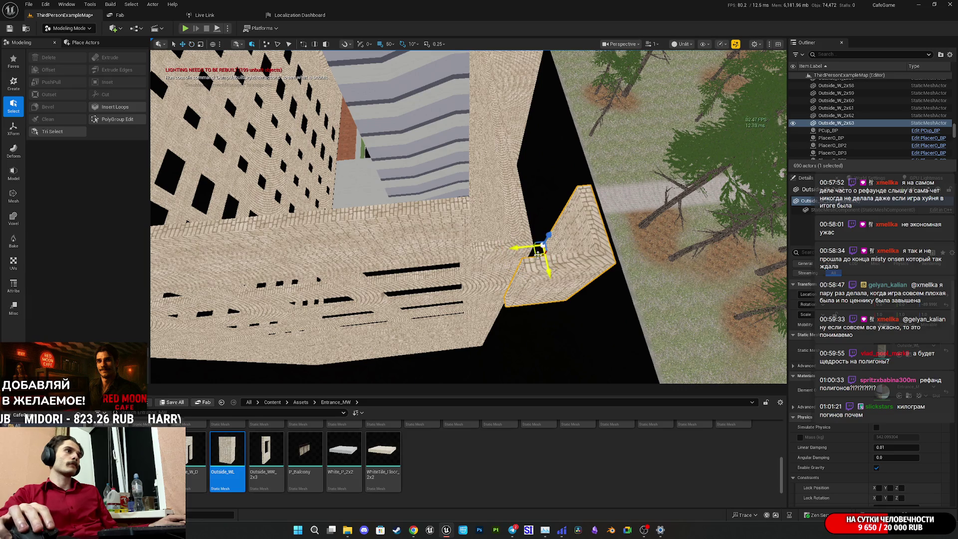
- Move the corner piece up-left into place and check it from above
drag(537, 254, 506, 221)
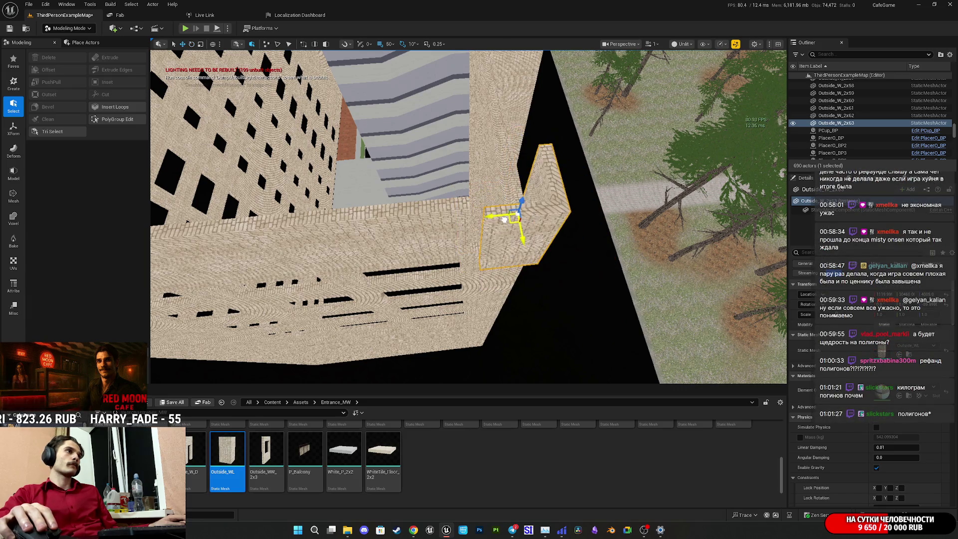
drag(221, 232, 210, 29)
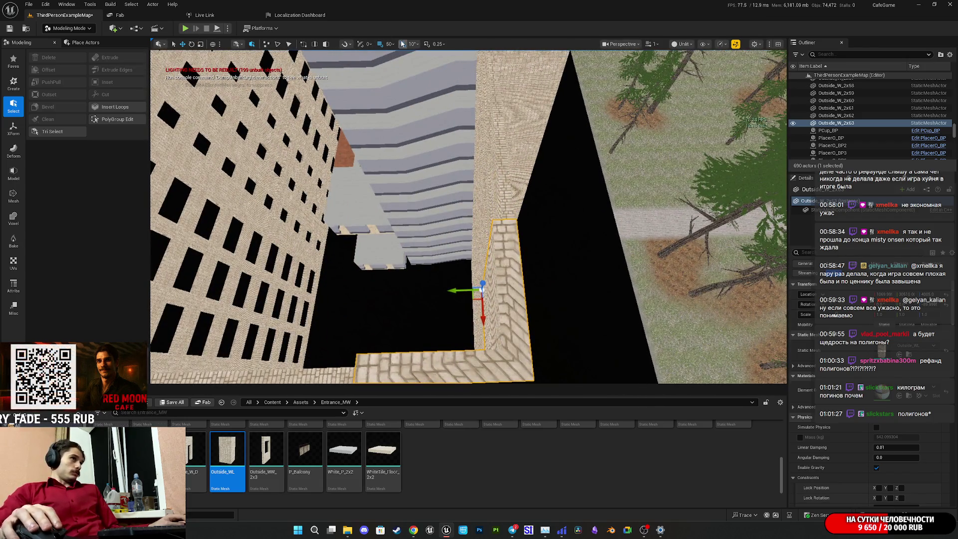
mouse_move(404, 75)
mouse_down()
mouse_move(404, 115)
mouse_move(429, 80)
mouse_move(434, 110)
mouse_move(441, 95)
mouse_move(429, 117)
mouse_move(429, 100)
mouse_move(394, 117)
mouse_up()
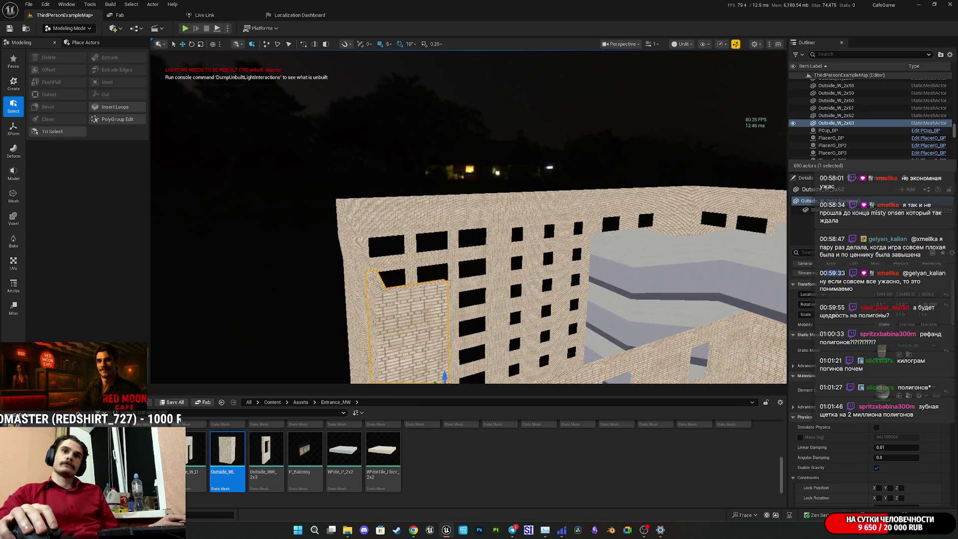
drag(394, 117, 384, 143)
- With movement snap at 50, Alt-drag two more wall copies along the rooftop edge
mouse_move(467, 282)
mouse_down()
mouse_move(531, 283)
mouse_move(547, 299)
mouse_move(559, 289)
mouse_move(499, 289)
mouse_move(494, 299)
mouse_move(509, 220)
mouse_move(454, 272)
mouse_move(423, 320)
mouse_move(392, 48)
mouse_up()
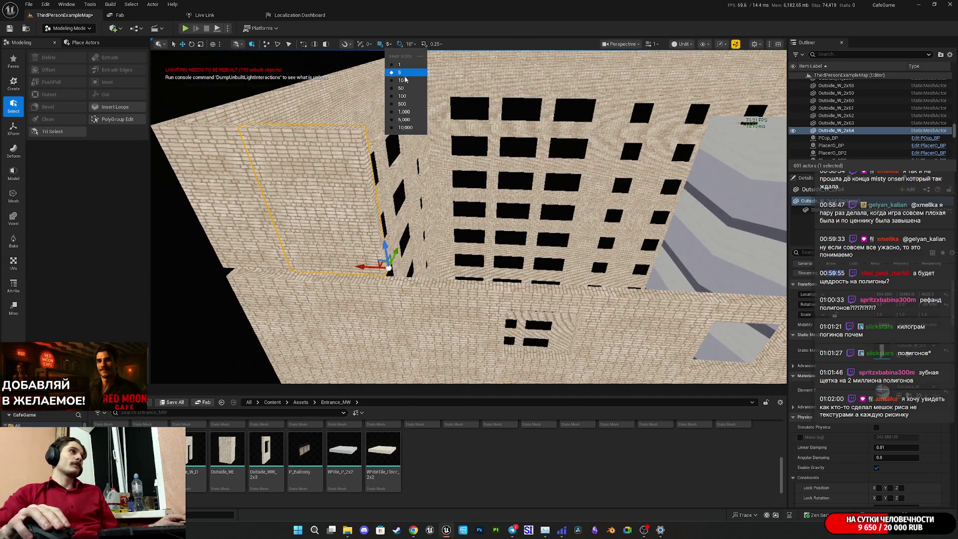
click(409, 92)
mouse_move(410, 130)
mouse_down()
mouse_move(414, 227)
mouse_move(584, 222)
mouse_move(593, 233)
mouse_move(433, 235)
mouse_move(561, 225)
mouse_move(498, 237)
mouse_up()
mouse_move(362, 231)
alt+mouse_down()
mouse_move(478, 234)
mouse_move(460, 237)
mouse_move(474, 279)
mouse_move(474, 199)
mouse_move(474, 225)
alt+mouse_up()
mouse_move(412, 535)
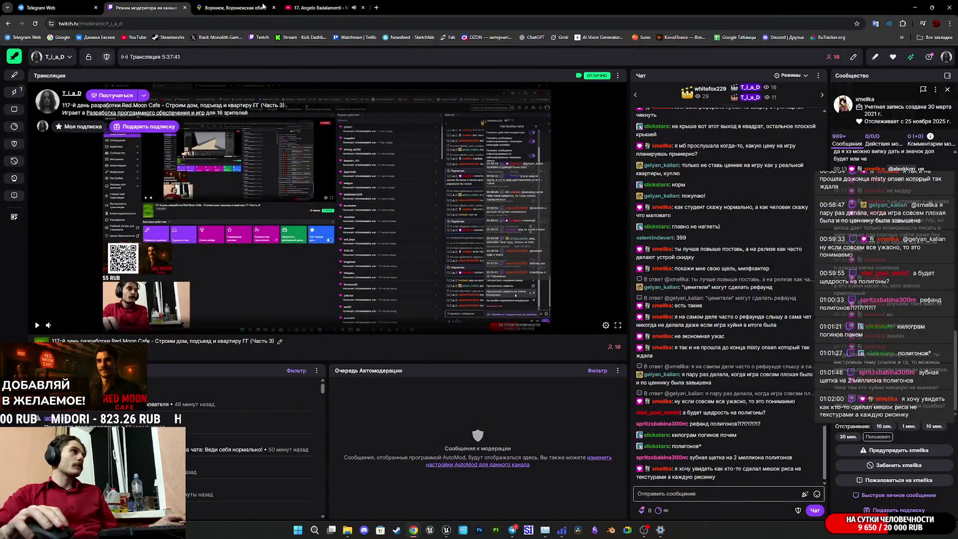
- Bring up the Street View reference and walk through the courtyard toward the tall apartment block
click(412, 493)
click(418, 178)
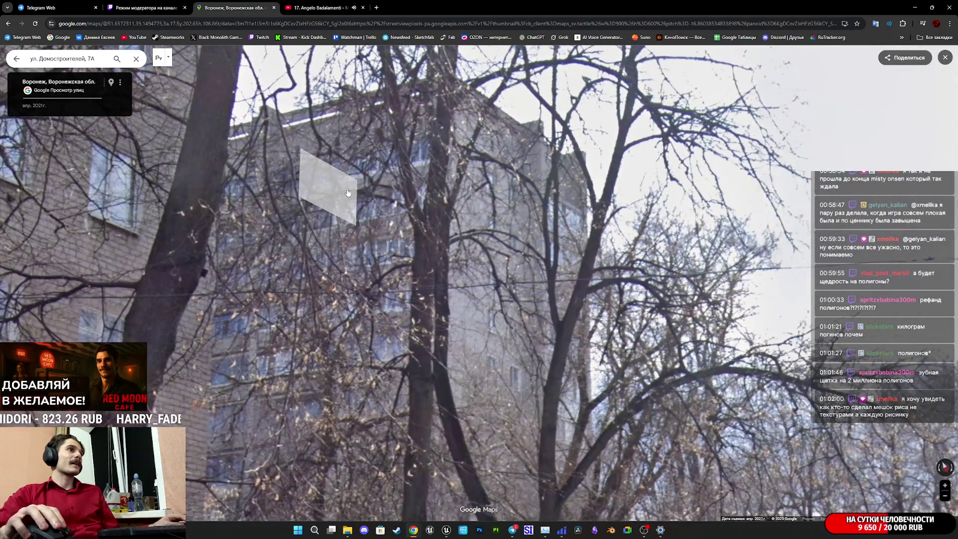
click(489, 199)
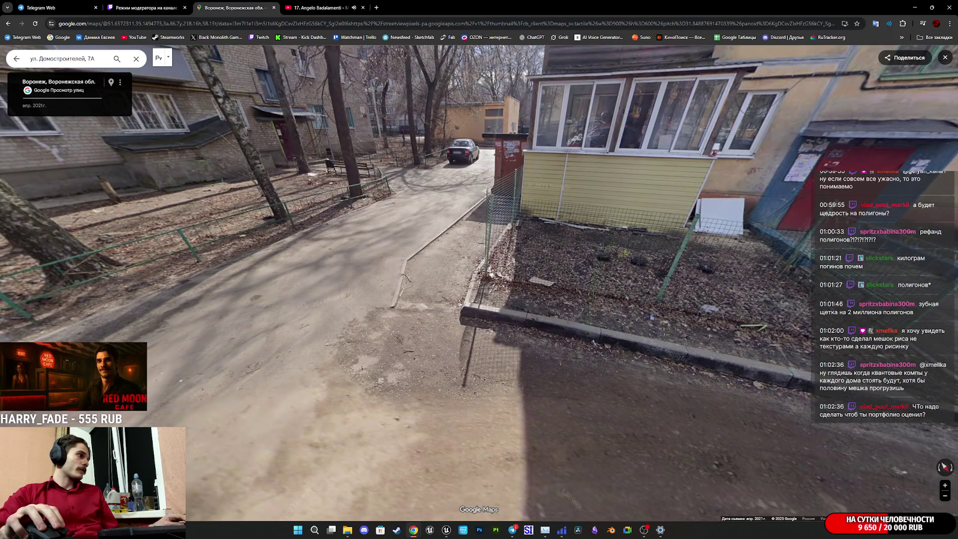
click(651, 317)
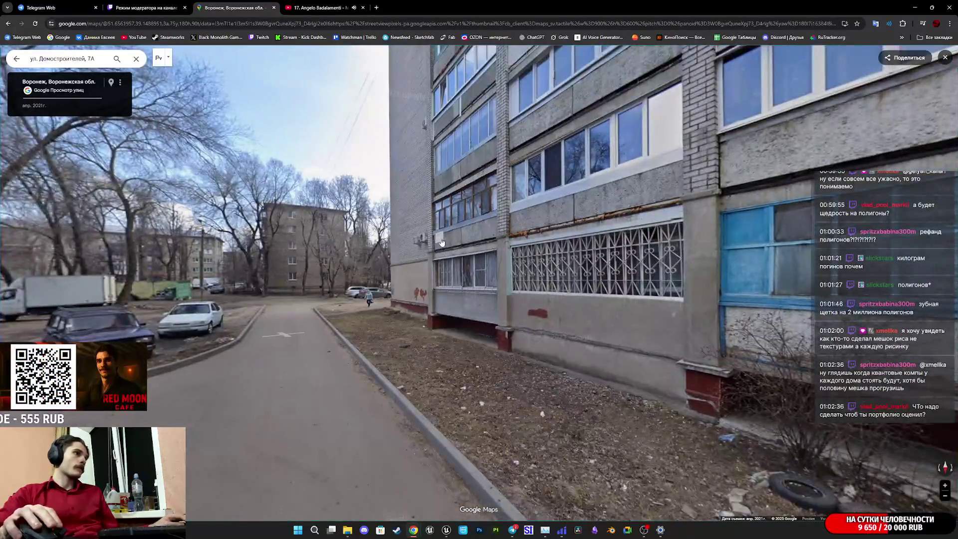
click(603, 317)
drag(603, 317, 336, 352)
- Face the apartment block and study its brick facade, entrance and top floors
click(295, 349)
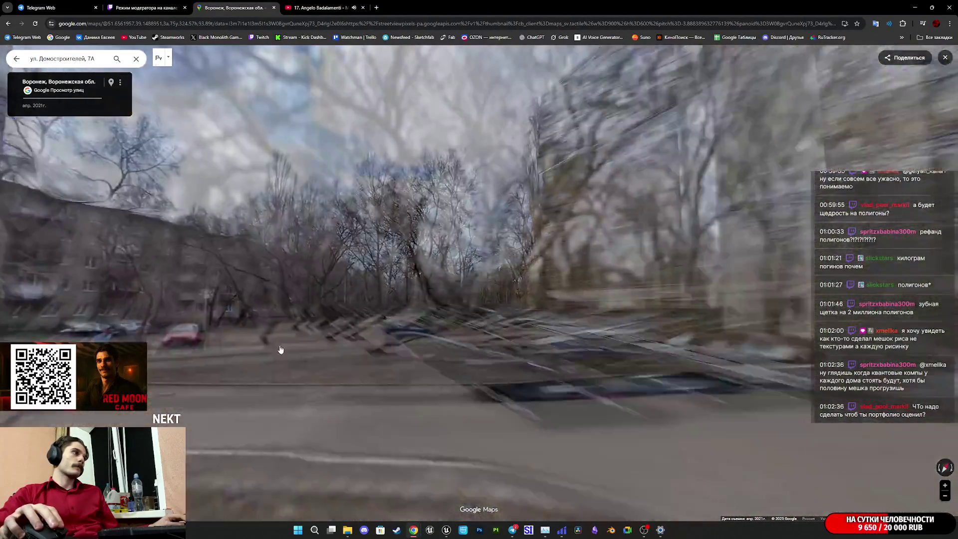
scroll(493, 262, up, 5)
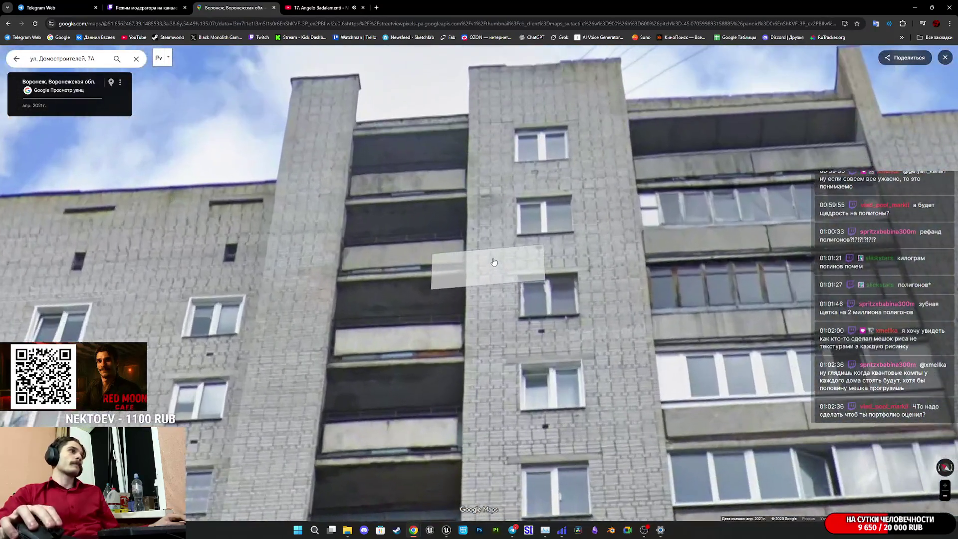
mouse_move(493, 262)
mouse_down()
mouse_move(506, 366)
mouse_move(541, 326)
mouse_move(554, 327)
mouse_up()
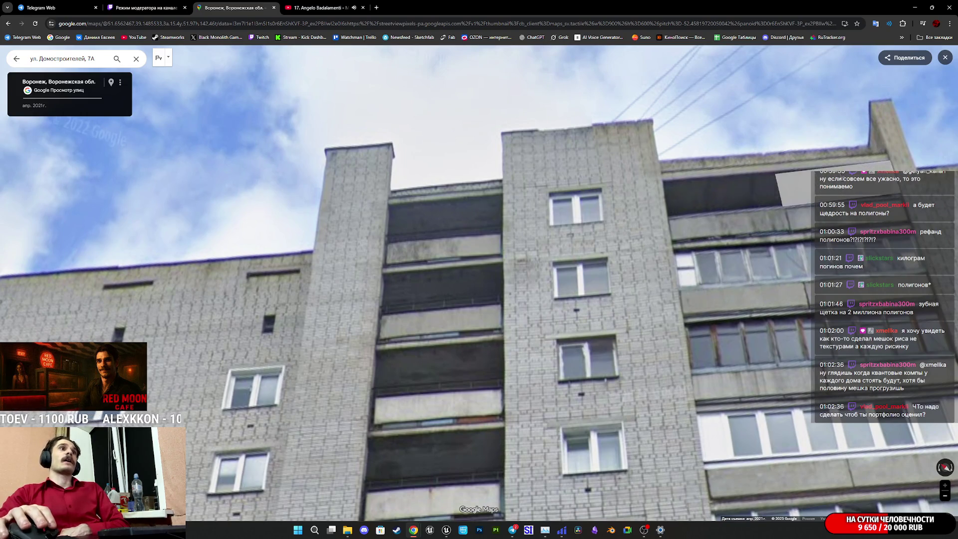
scroll(616, 207, up, 1)
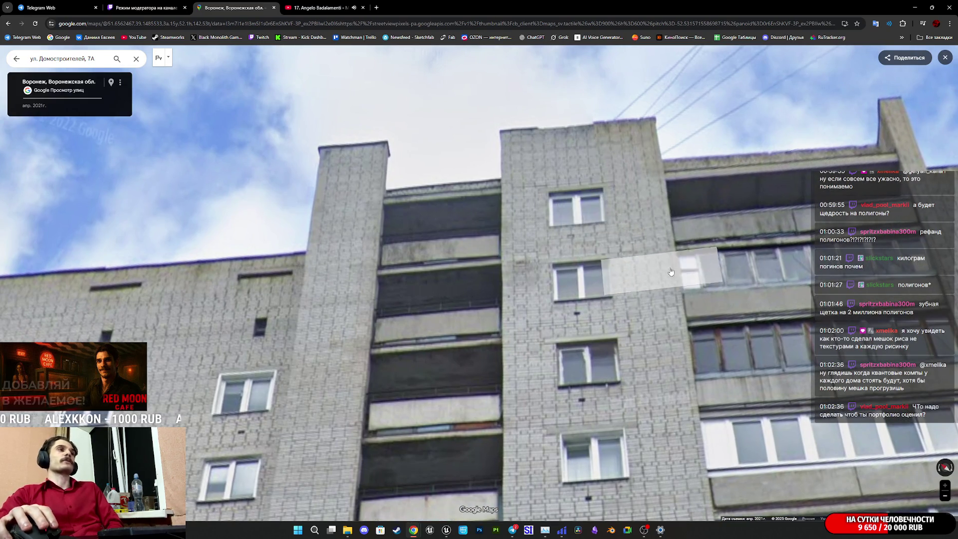
scroll(671, 272, down, 5)
click(670, 372)
mouse_move(671, 372)
mouse_down()
mouse_move(603, 536)
mouse_move(576, 369)
mouse_up()
- Walk down the road past the tree and look toward the trees and parked cars
click(573, 360)
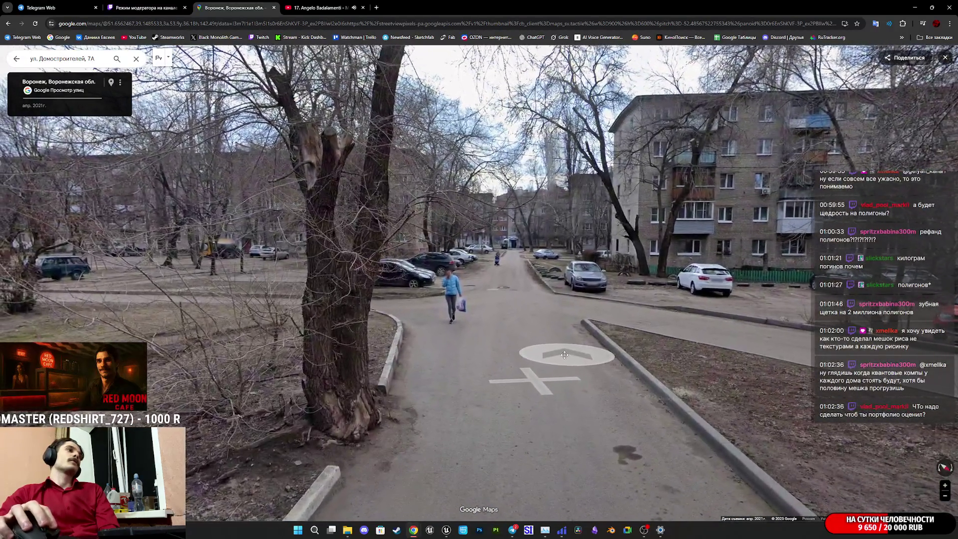
click(462, 313)
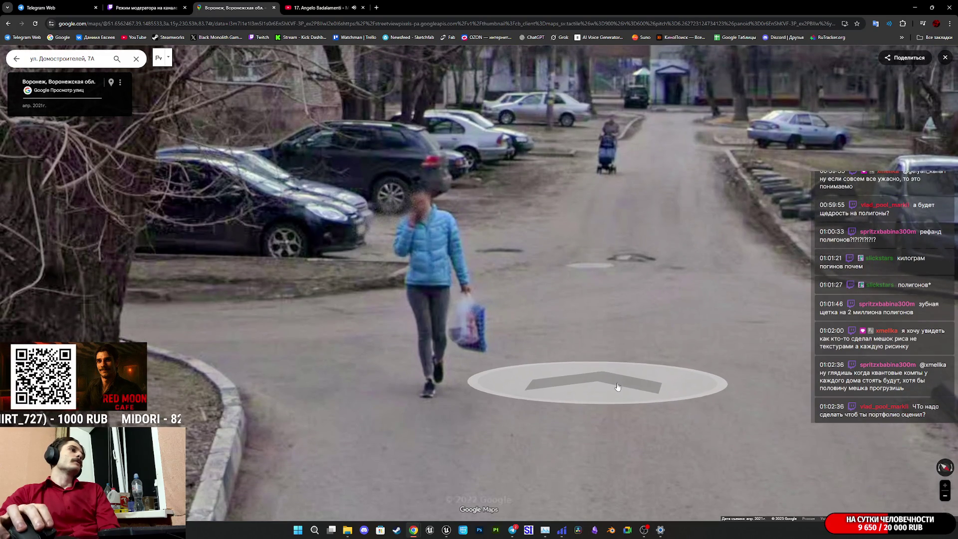
drag(418, 323, 620, 314)
mouse_move(363, 292)
mouse_down()
mouse_move(842, 365)
mouse_move(472, 334)
mouse_up()
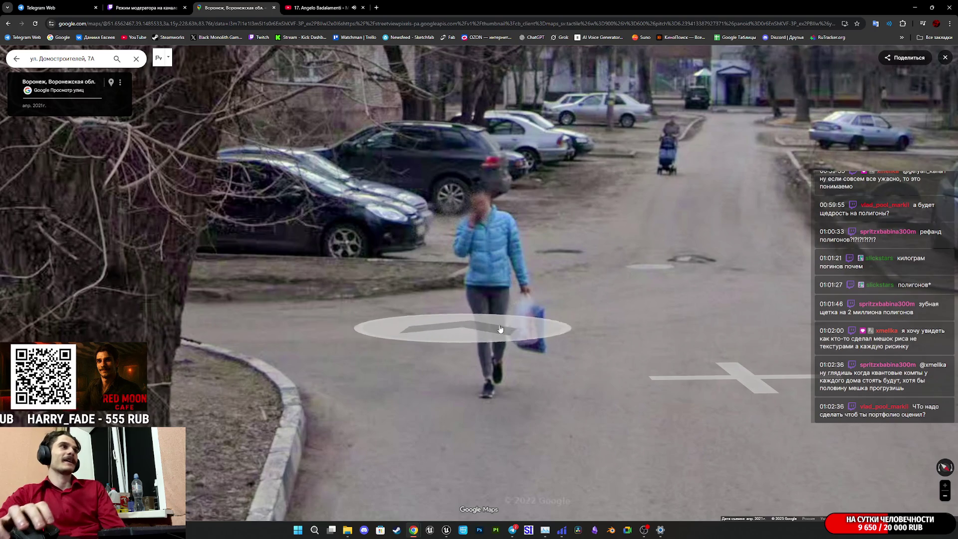
click(566, 317)
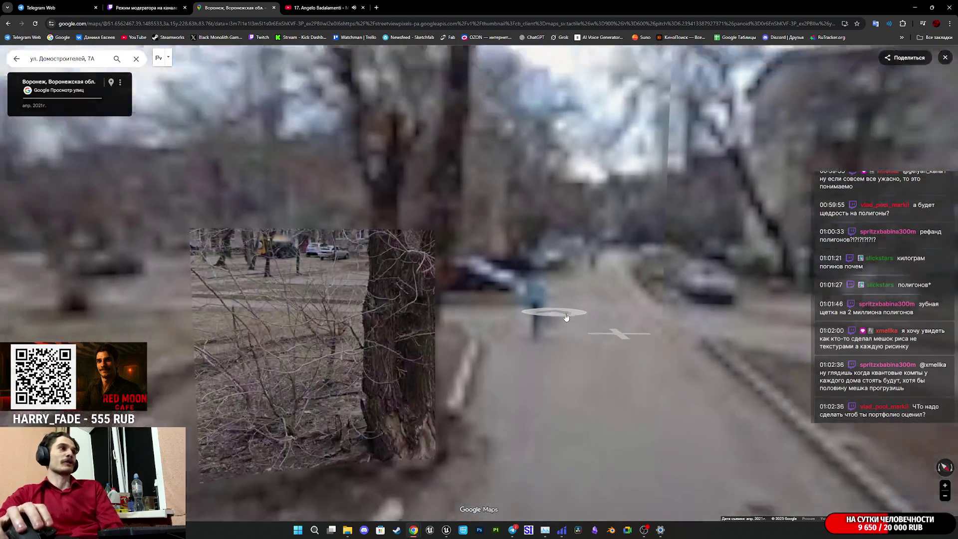
scroll(565, 331, up, 3)
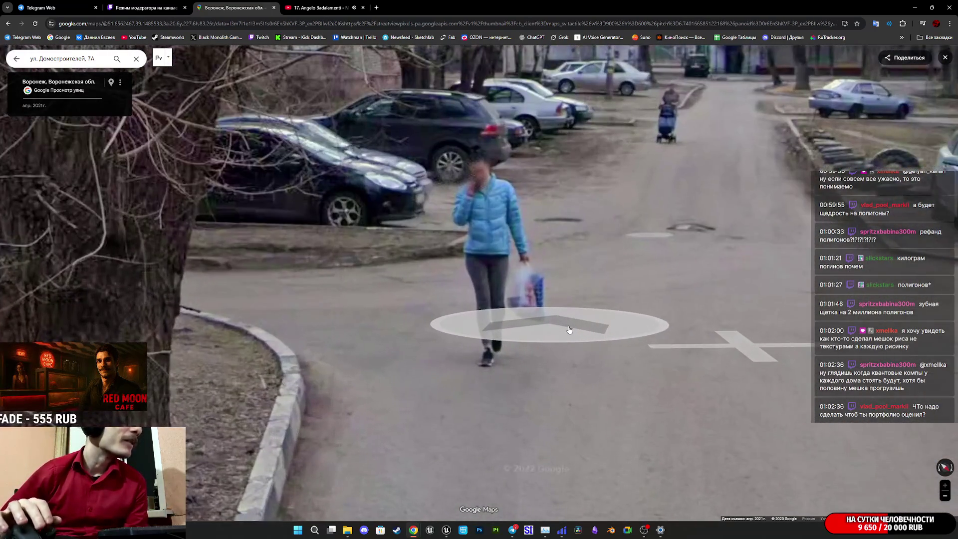
scroll(569, 329, down, 3)
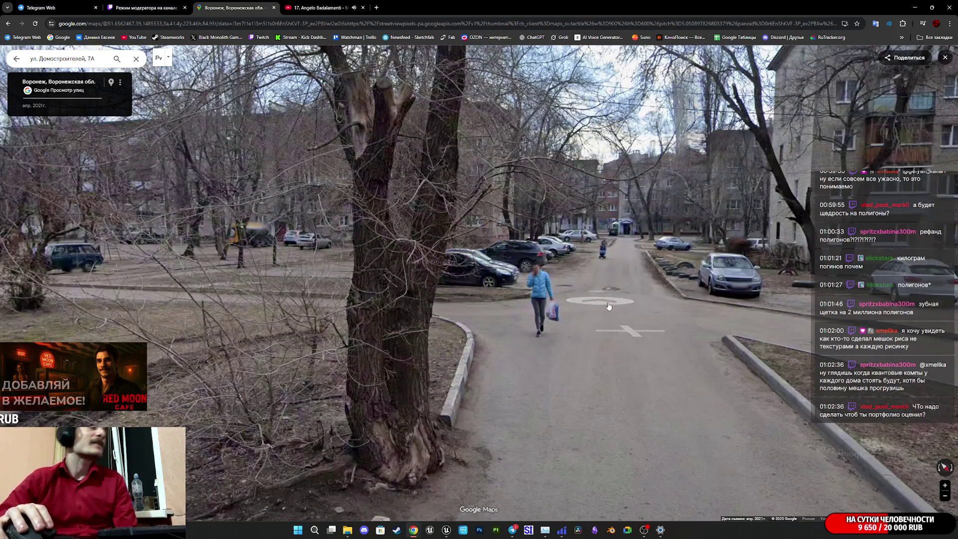
scroll(608, 306, down, 2)
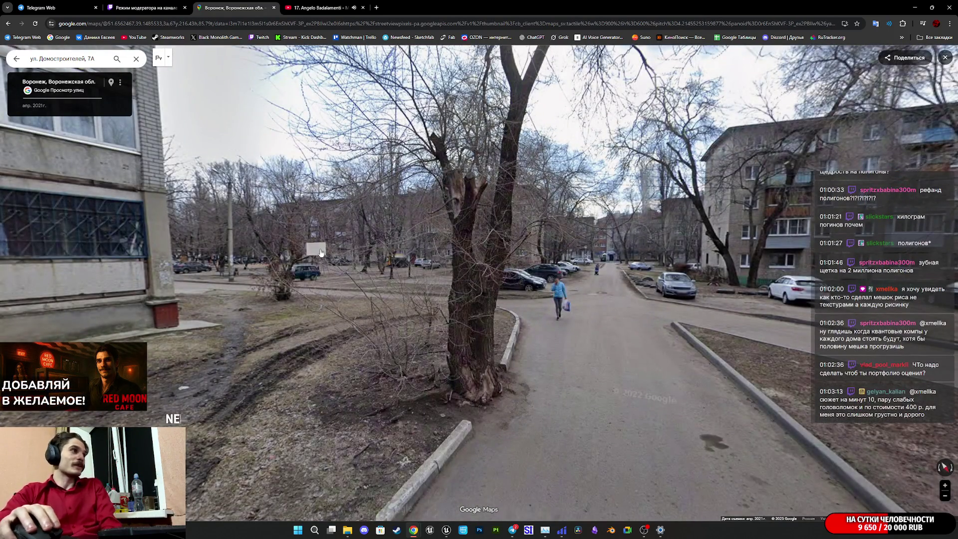
- Continue along the path beside the tyre-lined verge and jump ahead along the road
click(321, 252)
click(489, 287)
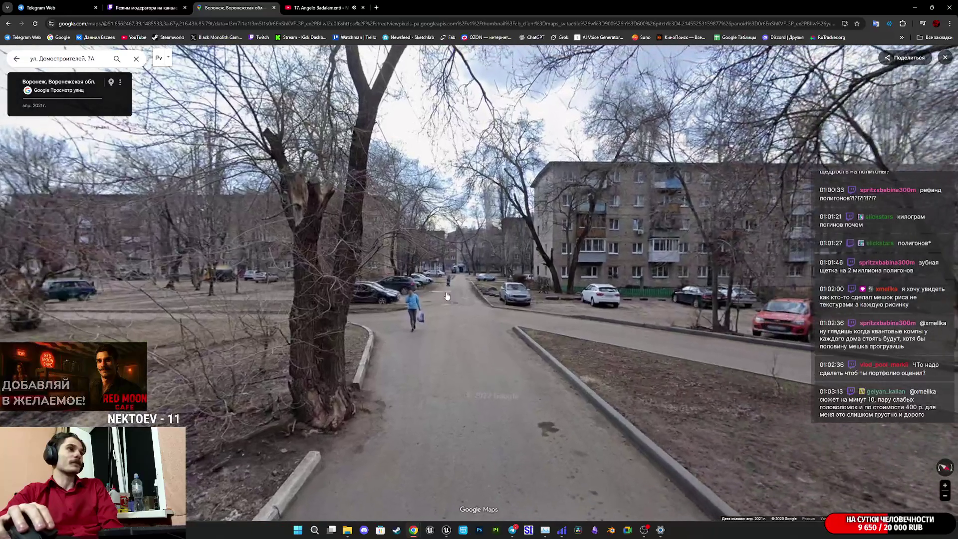
click(459, 308)
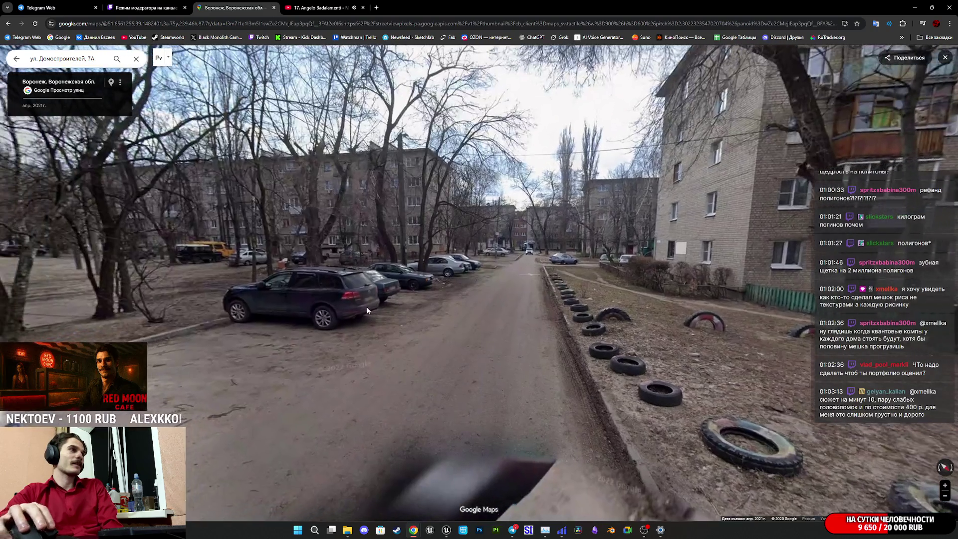
click(367, 310)
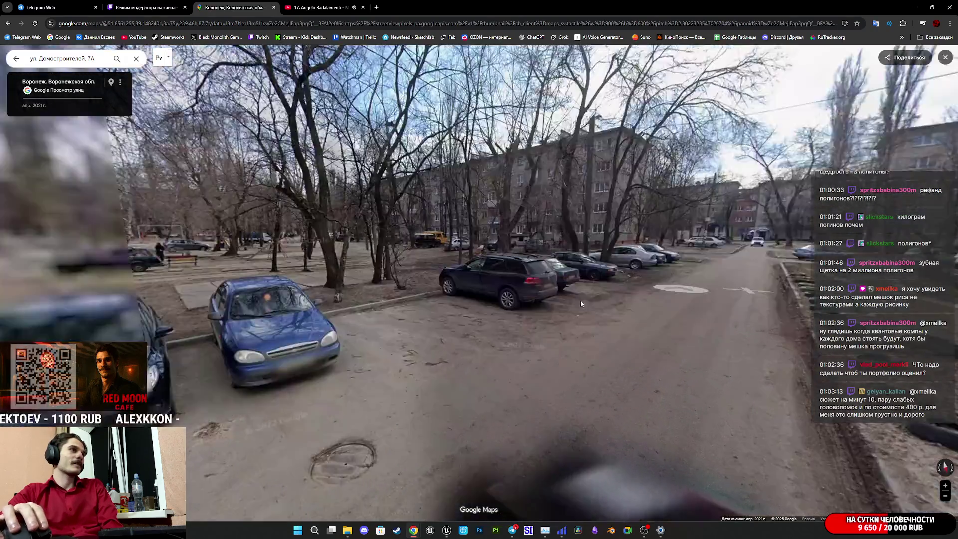
- Walk past the parked cars into the parking area, facing the apartment buildings
click(545, 301)
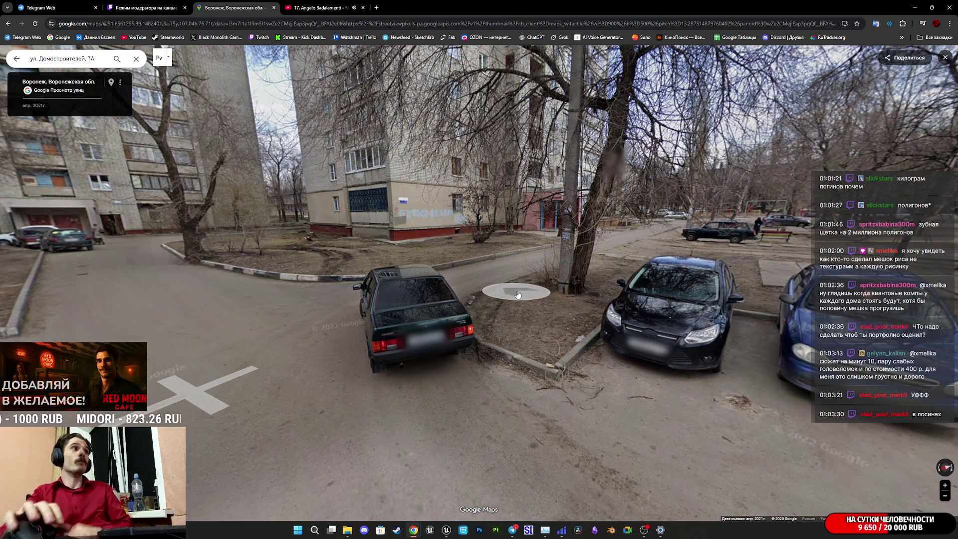
click(537, 252)
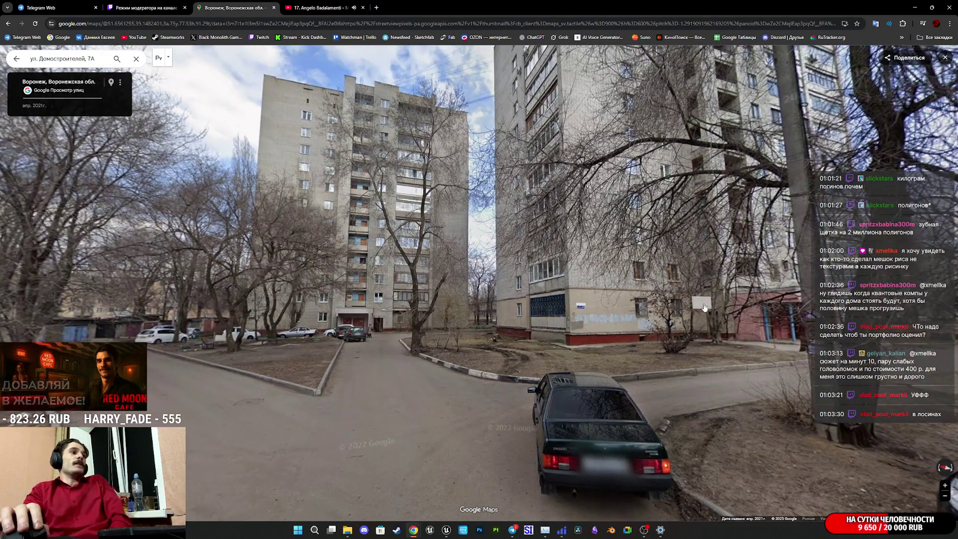
click(235, 187)
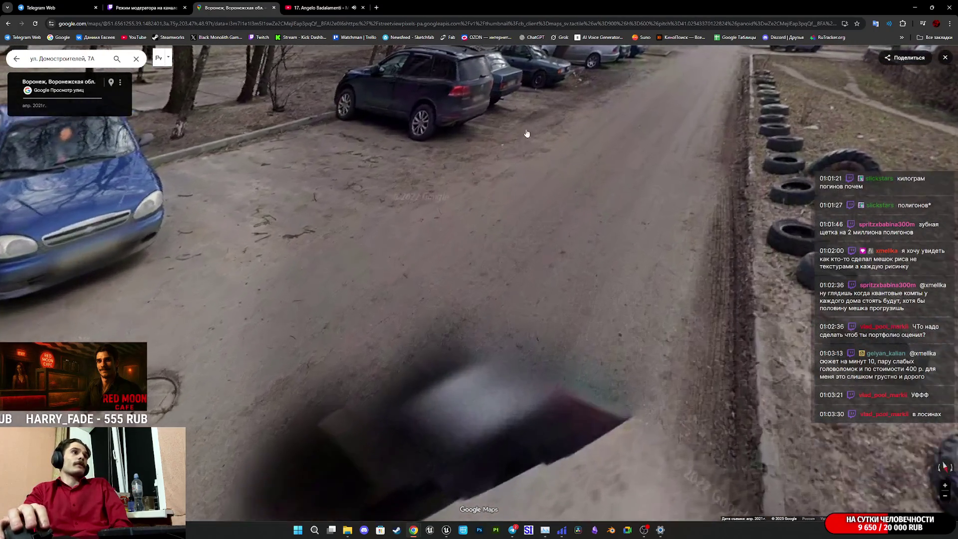
click(631, 234)
- Tilt up and zoom to examine the high-rise's upper floors and rooftop, then view its entrance
drag(631, 234, 537, 308)
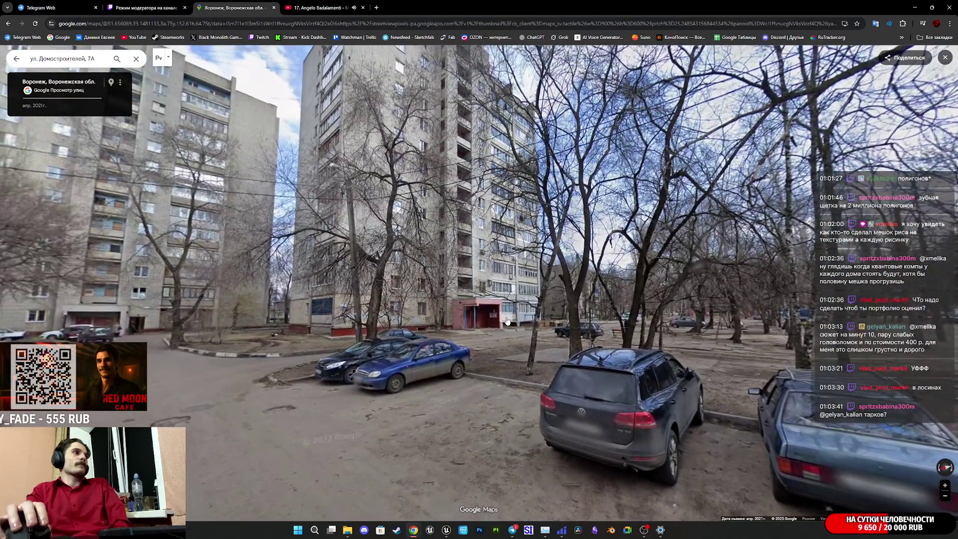
scroll(555, 361, up, 3)
mouse_move(555, 361)
mouse_down()
mouse_move(525, 190)
mouse_move(540, 301)
mouse_up()
scroll(541, 302, up, 4)
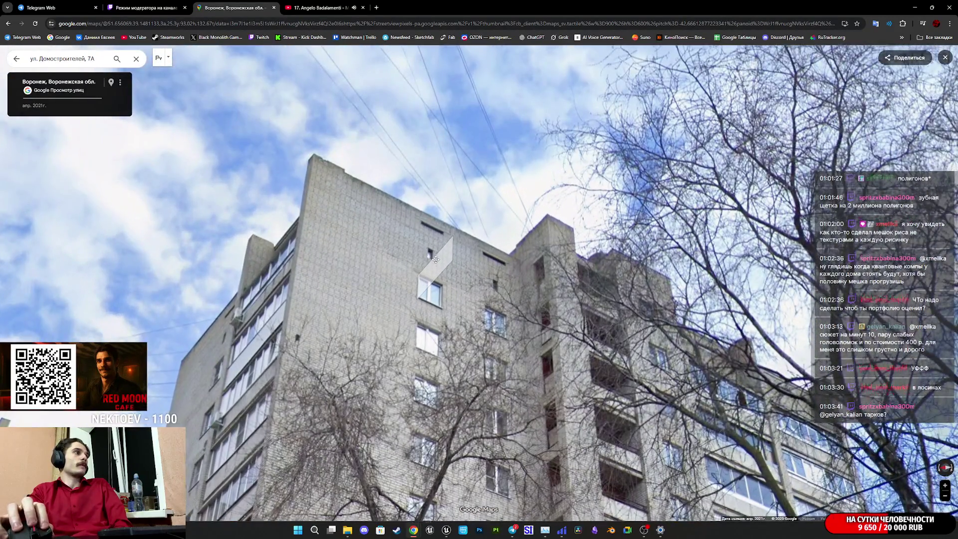
drag(435, 259, 398, 200)
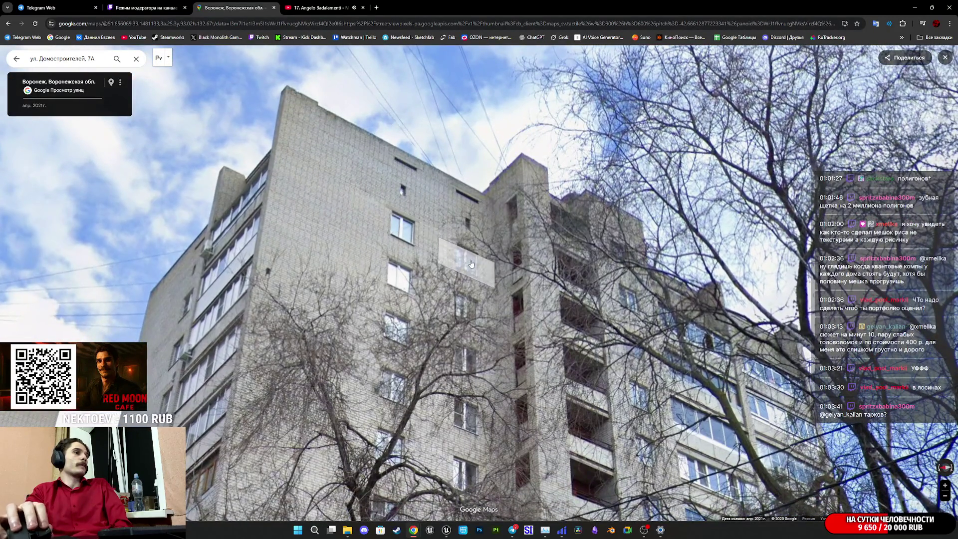
scroll(470, 264, down, 3)
mouse_move(471, 264)
mouse_down()
mouse_move(386, 69)
mouse_move(427, 68)
mouse_up()
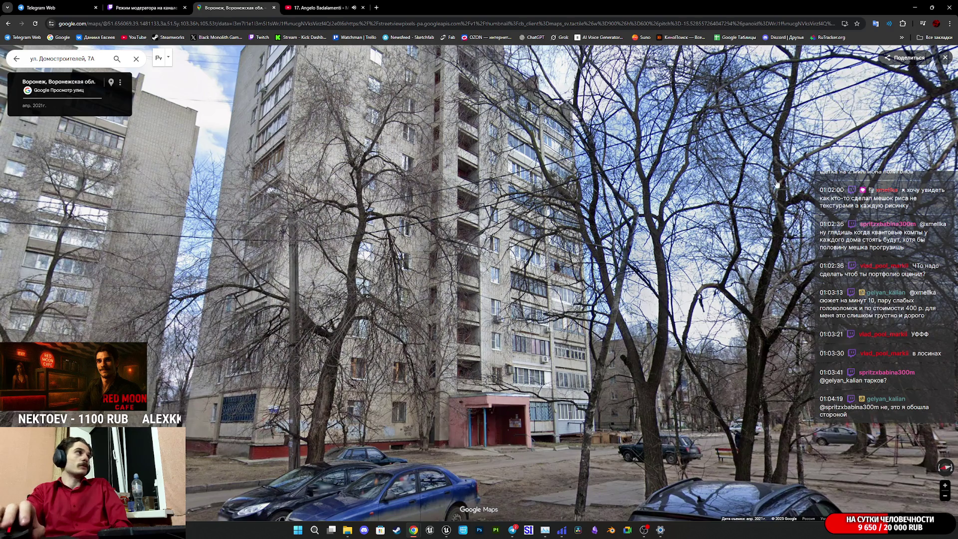
click(55, 8)
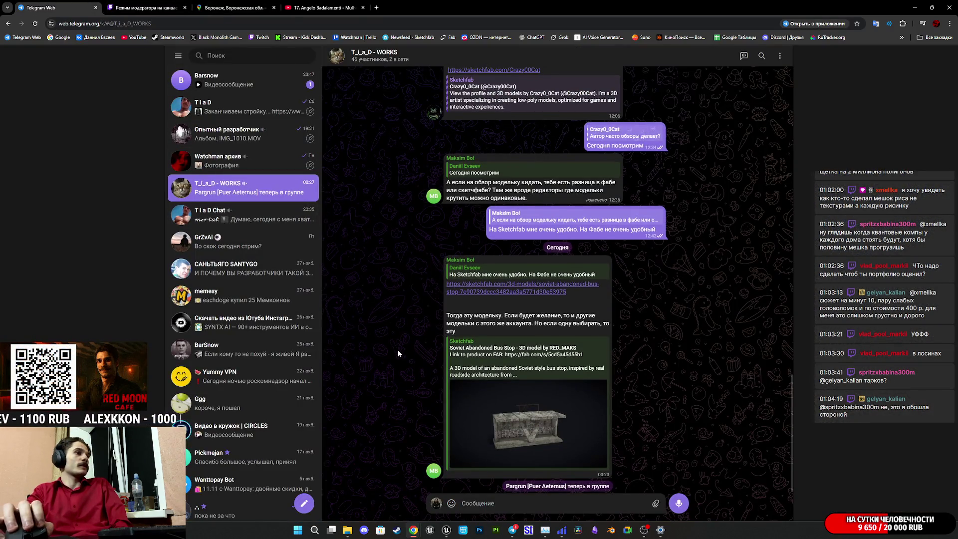
scroll(424, 312, up, 5)
scroll(438, 298, down, 5)
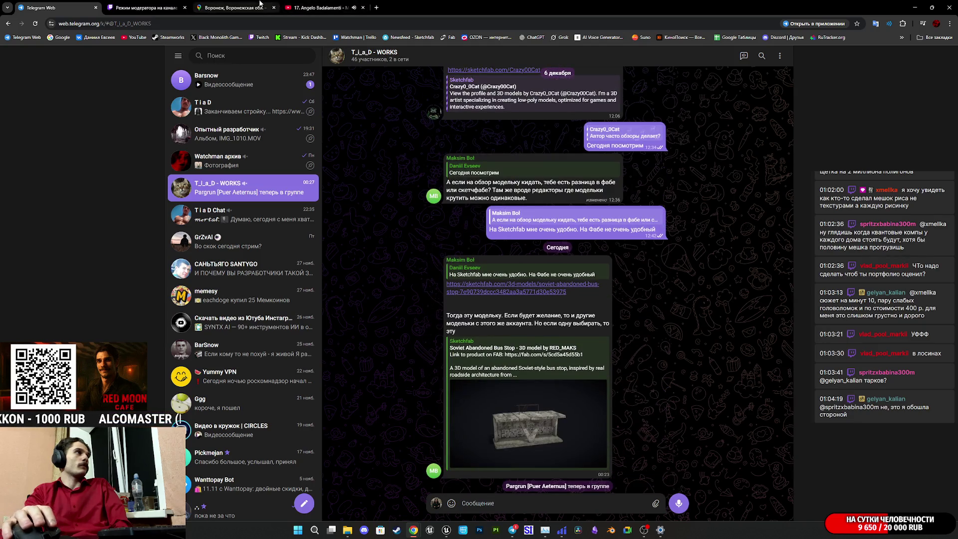
click(229, 4)
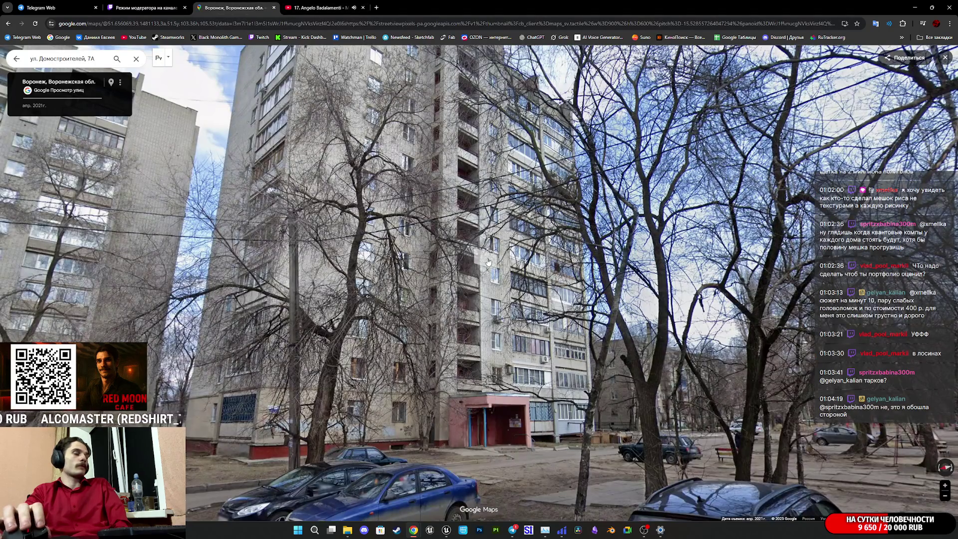
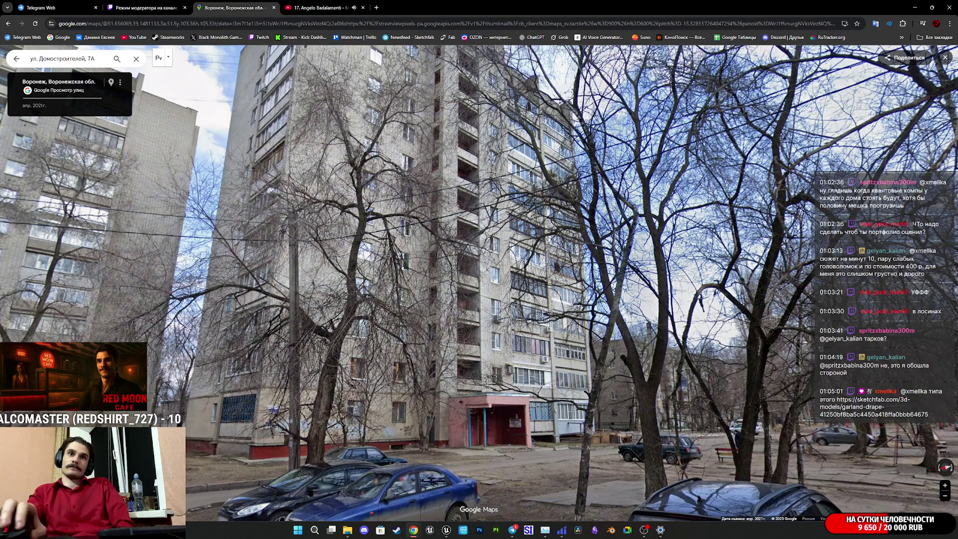
- Open the copied Sketchfab link for the Garland Drape model in a new tab
key(ctrl+t)
text(sketchfab.com/3d-models/garland-drape-41250bf8ba5c4450a418ffa0bbb64675)
key(Return)
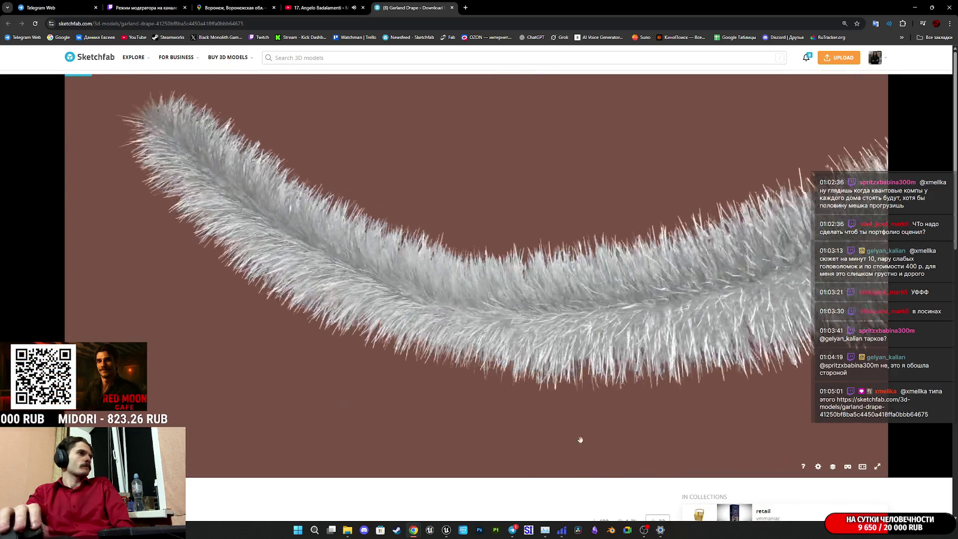
- Show the garland as a wireframe in Model Inspector and zoom in close
scroll(546, 501, down, 1)
scroll(546, 501, down, 4)
scroll(559, 481, up, 5)
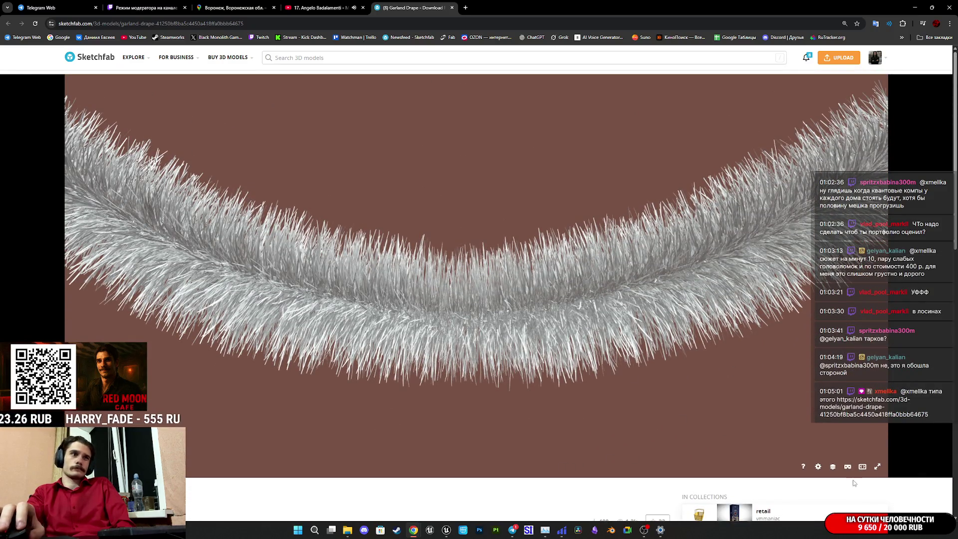
click(832, 467)
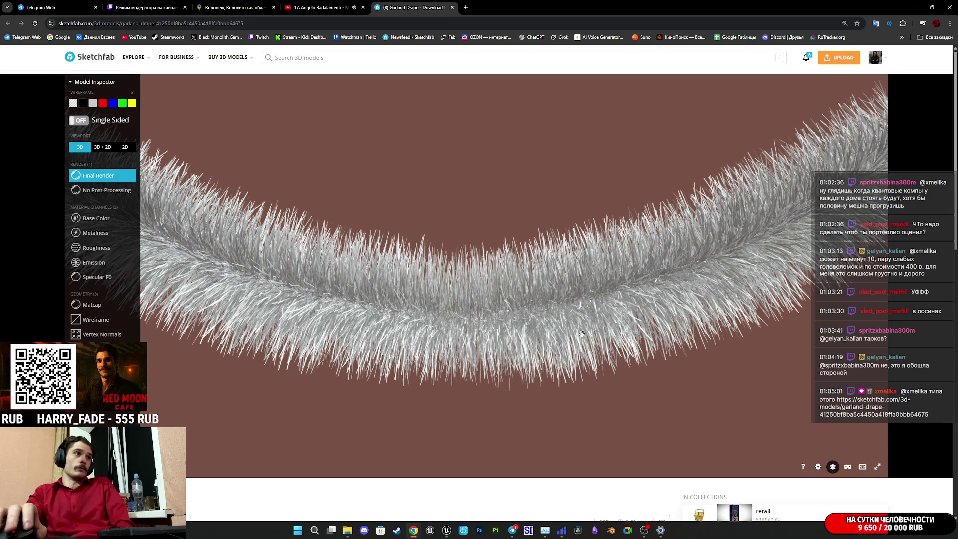
click(110, 320)
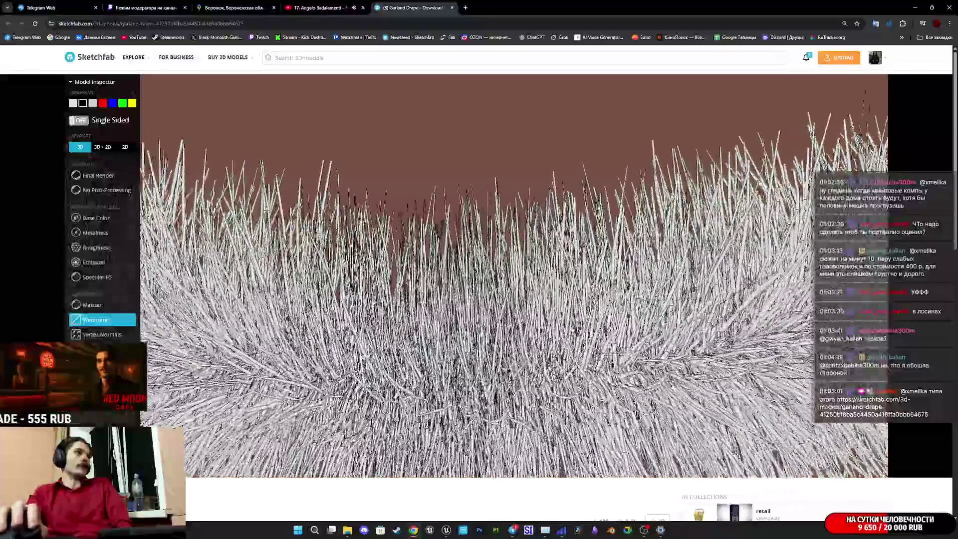
scroll(513, 275, up, 5)
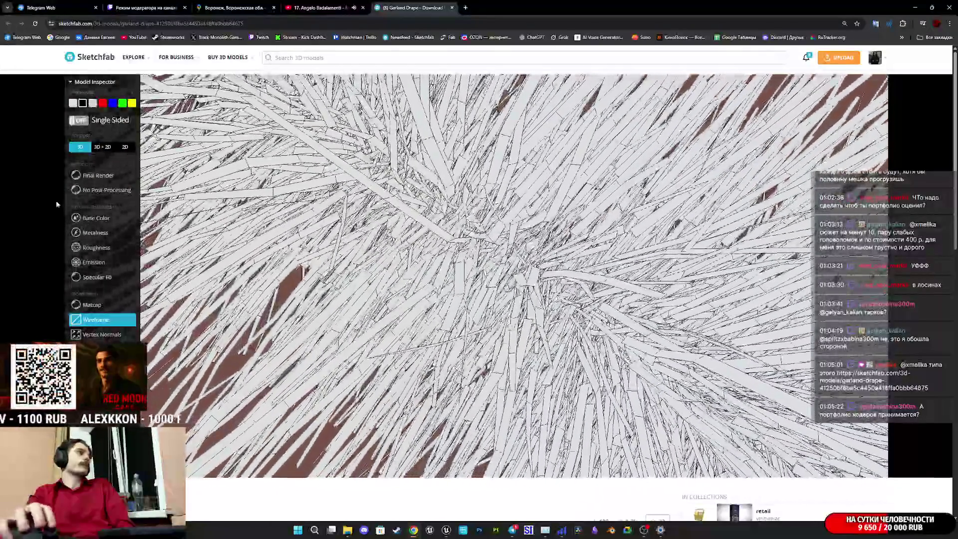
- Return to Final Render and scroll to the 174.1k triangles and 232.1k vertices stats
click(98, 175)
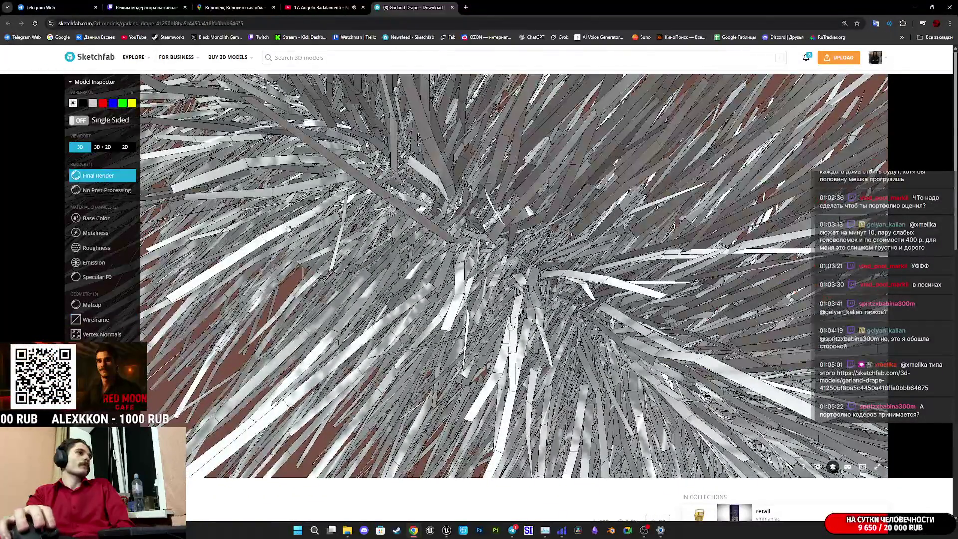
scroll(499, 309, up, 10)
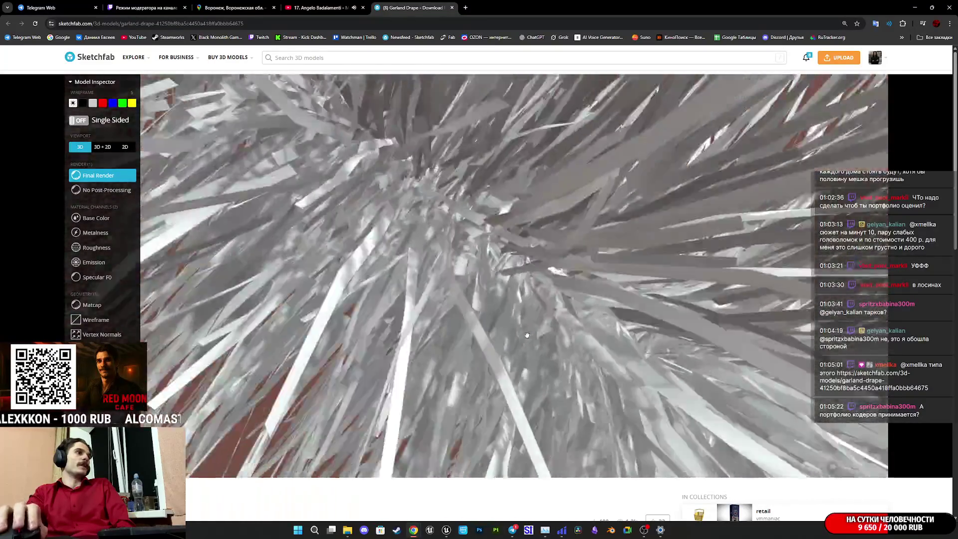
scroll(534, 337, down, 10)
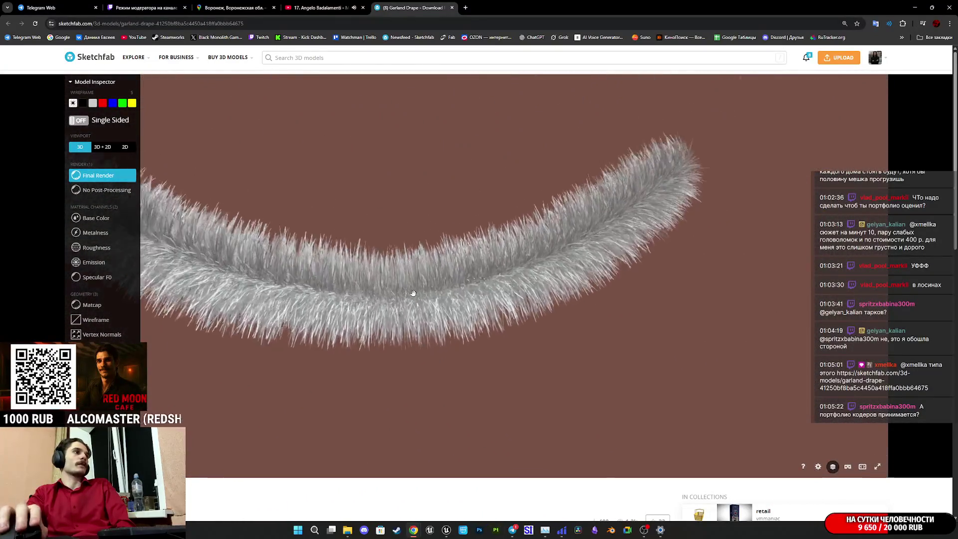
scroll(355, 492, down, 5)
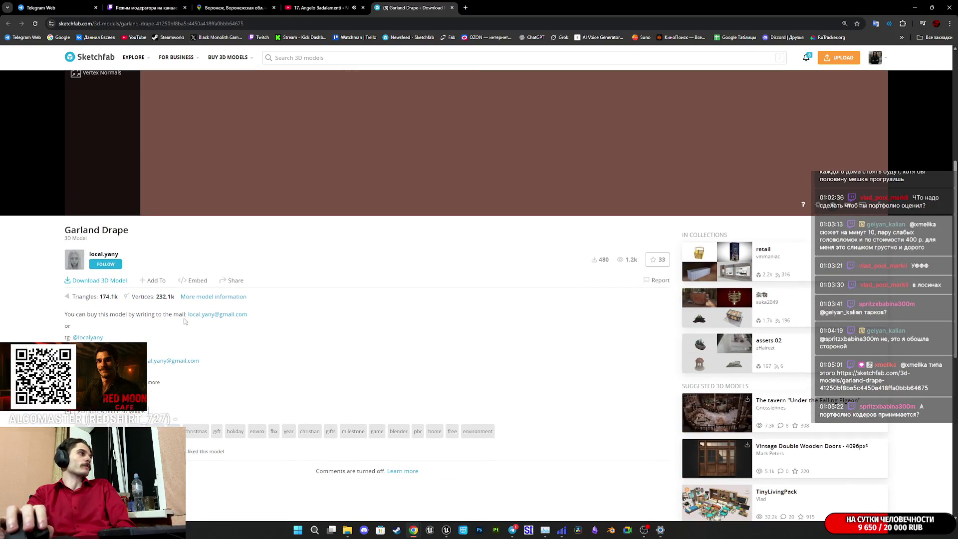
drag(105, 297, 103, 337)
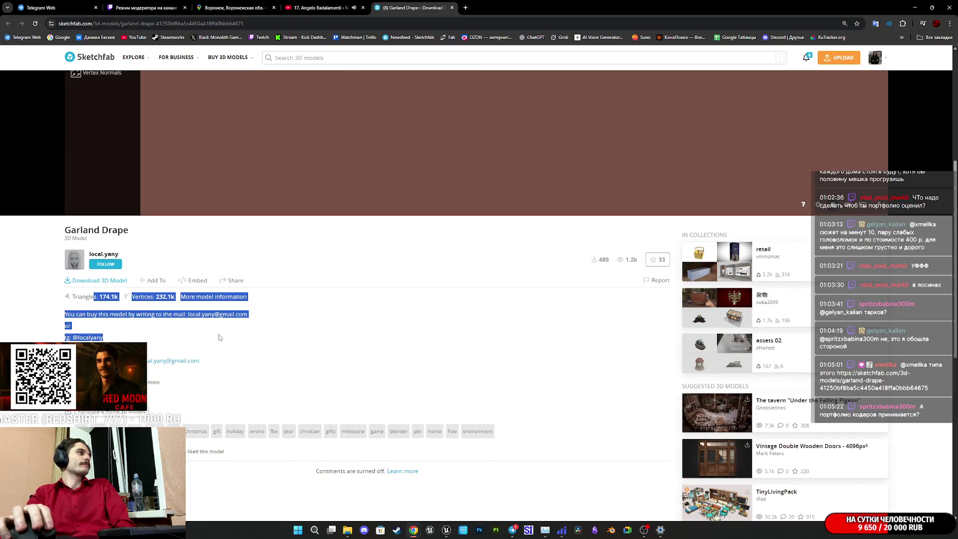
click(452, 338)
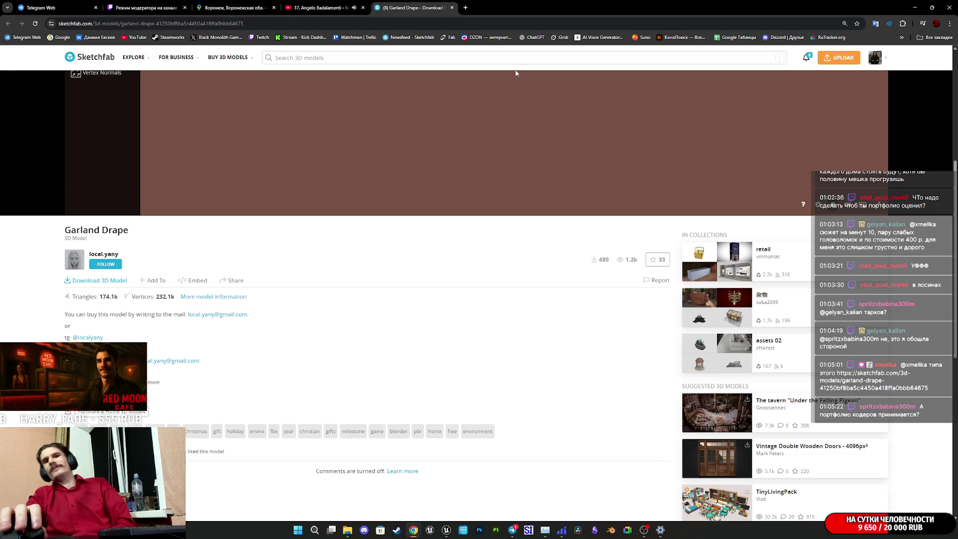
middle_click(427, 3)
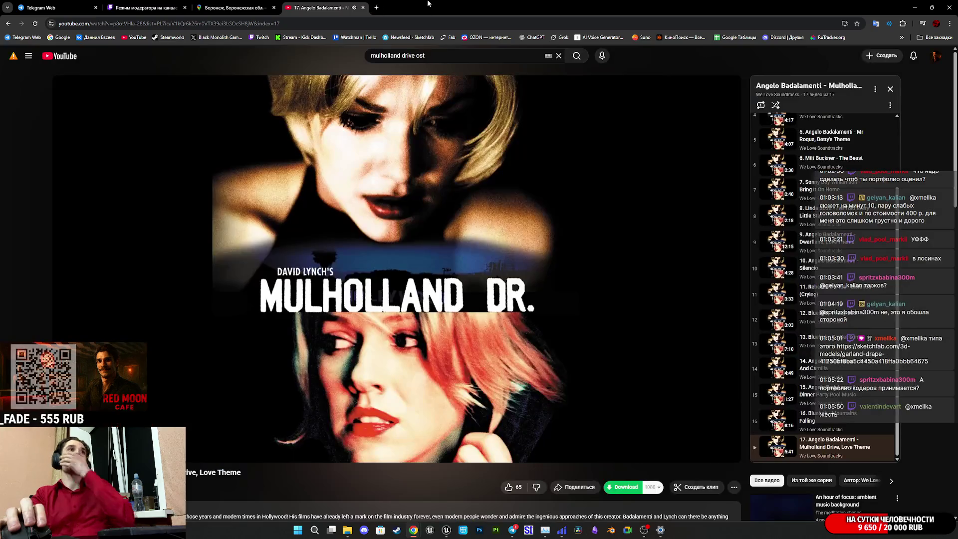
- Bring Unreal Editor back and pull out to view the whole apartment block from above
click(227, 4)
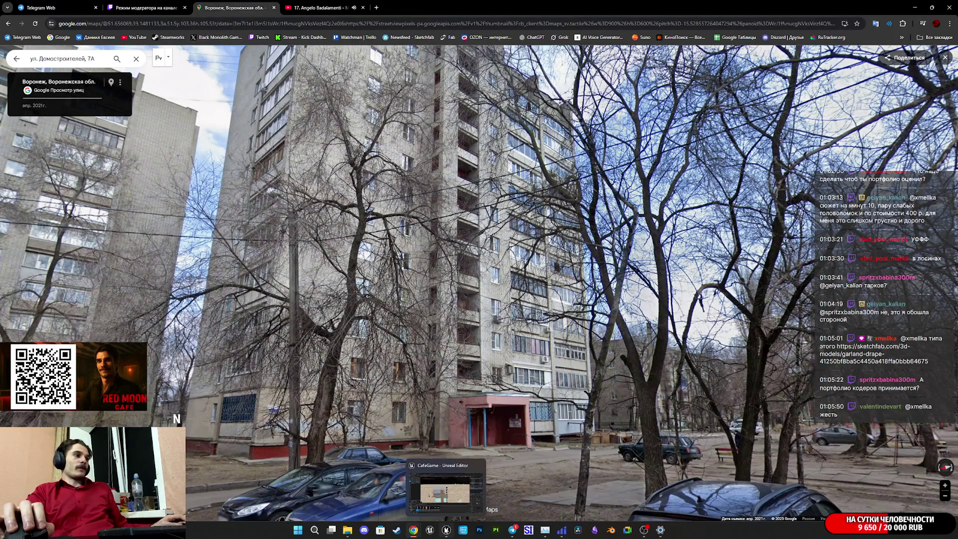
click(446, 529)
mouse_move(498, 307)
mouse_down()
mouse_move(419, 264)
mouse_move(477, 110)
mouse_move(404, 199)
mouse_move(399, 175)
mouse_move(414, 225)
mouse_up()
- Duplicate the Outside_W_2x69 wall and slide the copy beside the stairwell
click(477, 110)
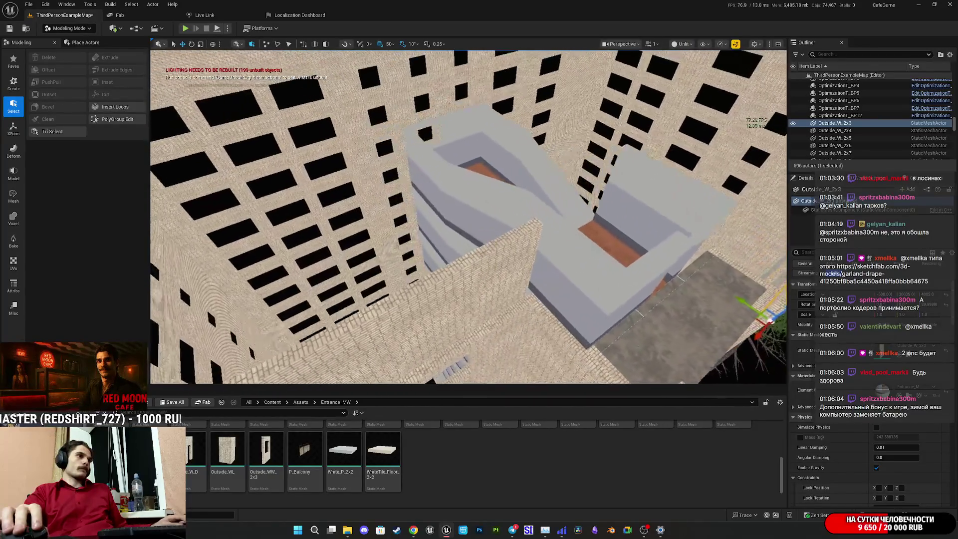
drag(208, 309, 179, 303)
click(379, 279)
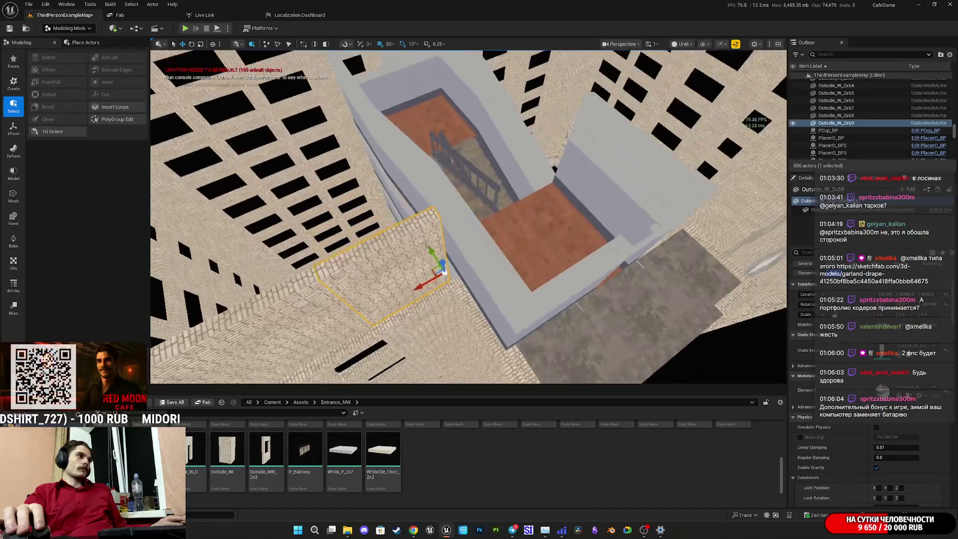
mouse_move(424, 289)
mouse_down()
mouse_move(461, 259)
mouse_move(526, 250)
mouse_move(518, 254)
mouse_up()
mouse_move(510, 218)
mouse_down()
mouse_move(487, 320)
mouse_move(511, 344)
mouse_move(497, 369)
mouse_move(472, 289)
mouse_move(510, 279)
mouse_up()
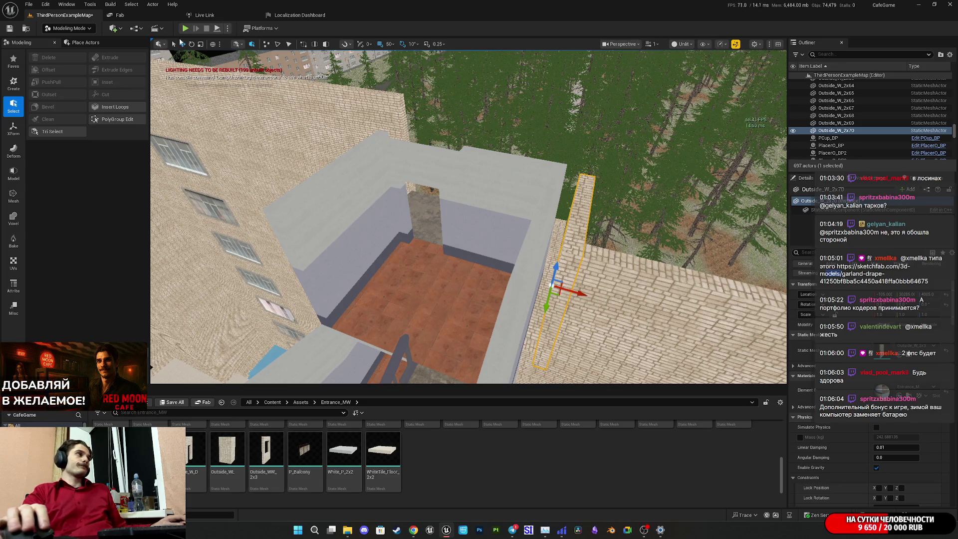
drag(585, 139, 582, 90)
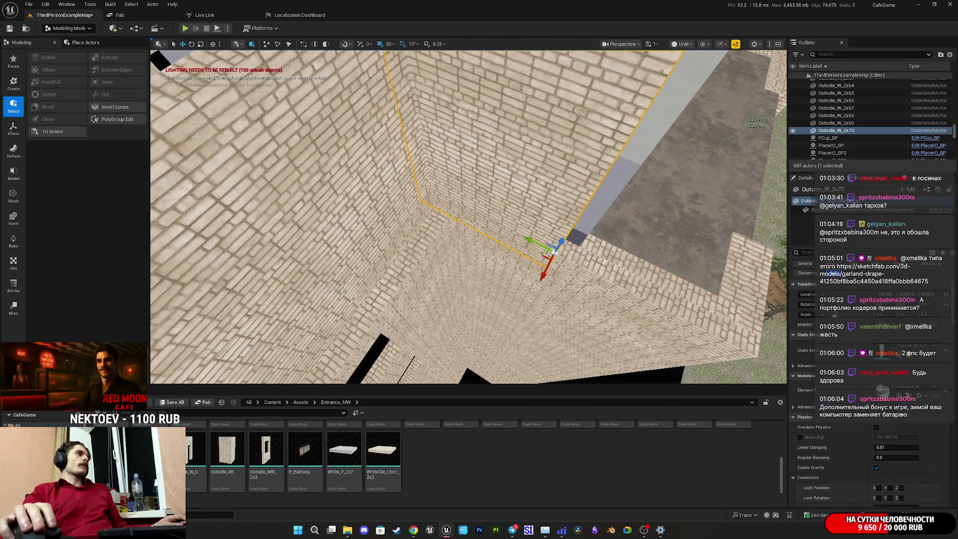
drag(504, 196, 504, 249)
- Duplicate the large Outside_W_2x3 wall twice, shifting the copies along the roof edge
drag(671, 54, 671, 53)
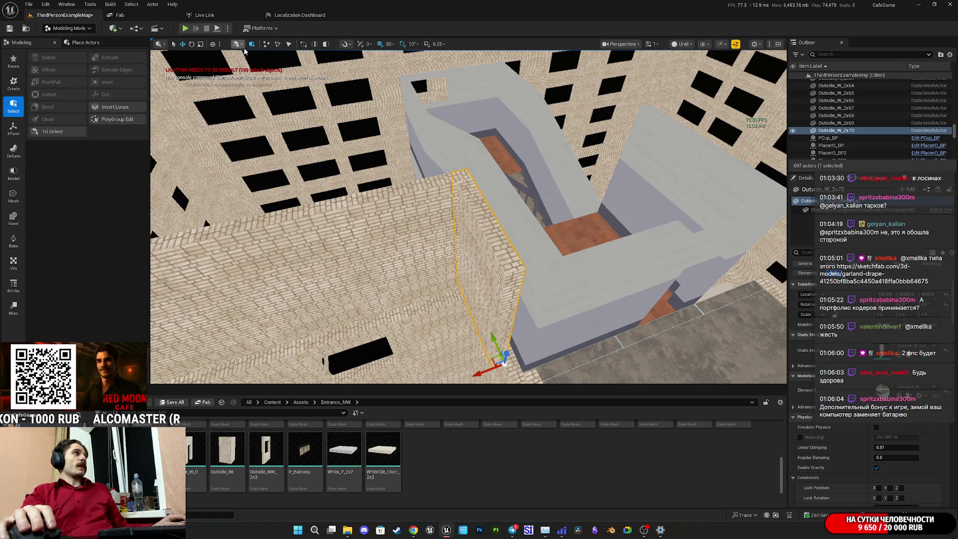
drag(453, 156, 453, 157)
drag(714, 49, 714, 50)
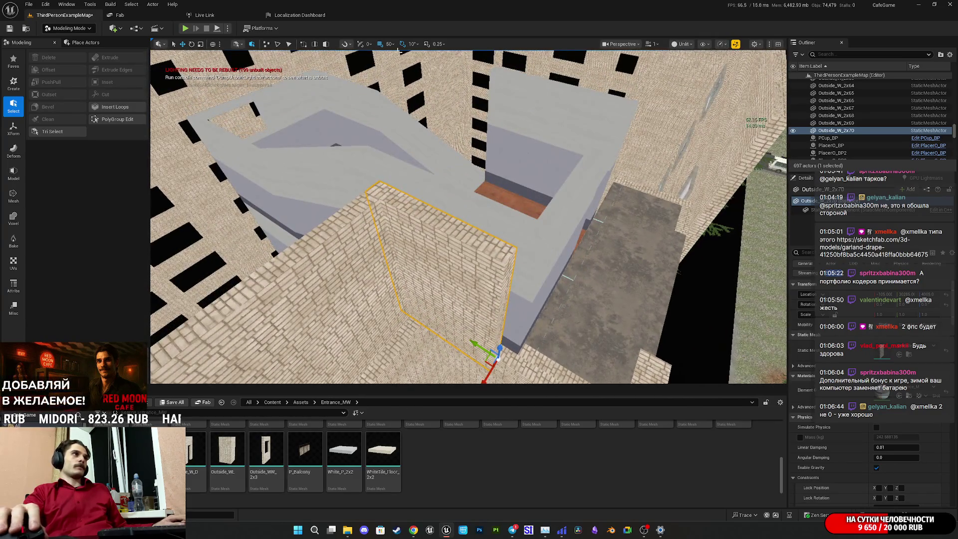
drag(406, 71, 439, 115)
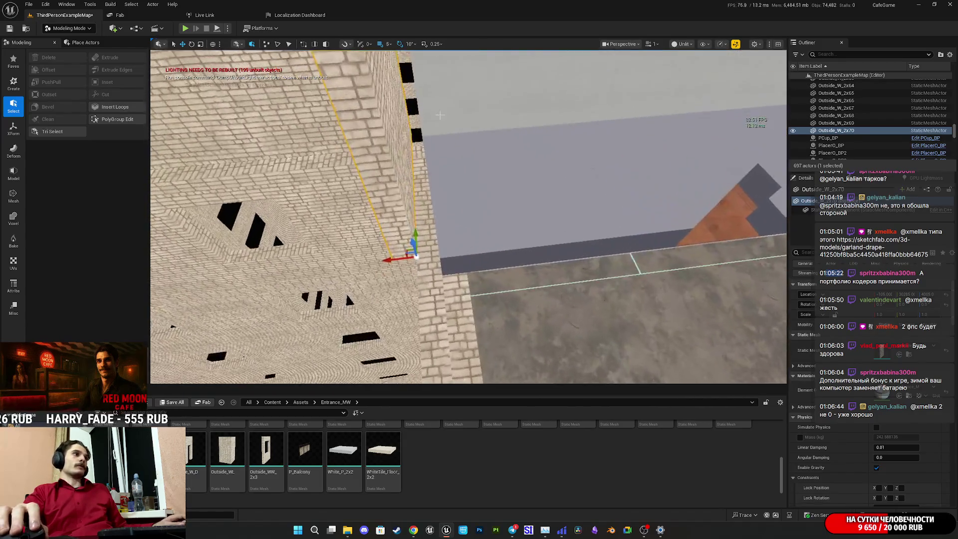
drag(411, 260, 506, 260)
scroll(480, 267, up, 5)
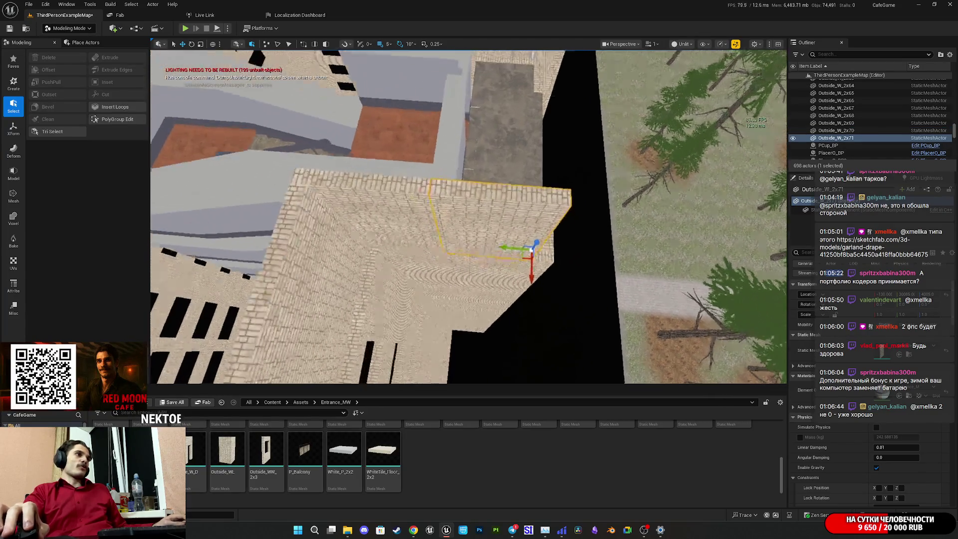
drag(536, 261, 536, 262)
click(574, 209)
mouse_move(418, 247)
mouse_down()
mouse_move(389, 235)
mouse_move(320, 250)
mouse_move(310, 262)
mouse_move(349, 250)
mouse_up()
mouse_move(447, 244)
mouse_down()
mouse_move(420, 266)
mouse_move(428, 265)
mouse_up()
scroll(425, 265, down, 10)
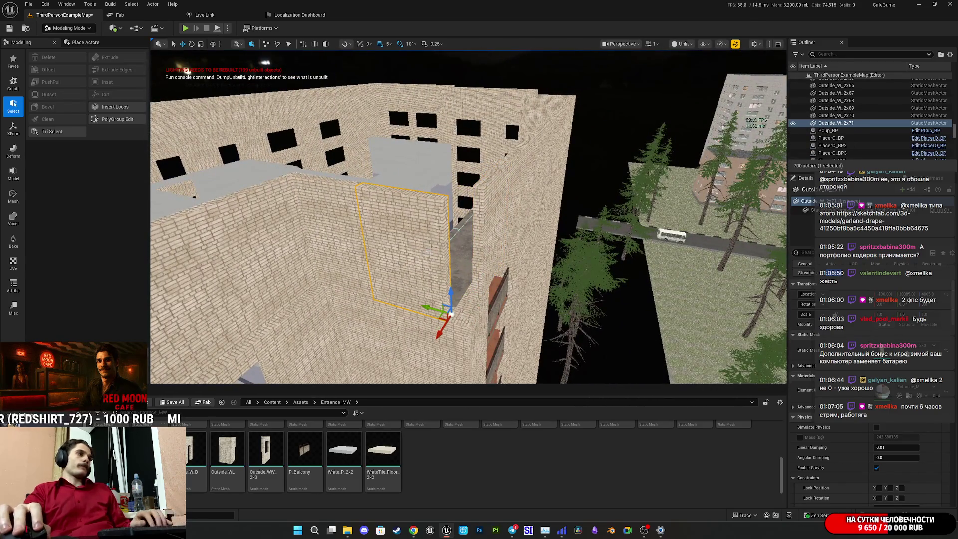
- Delete the extra wall copy and select the Outside_W_2x70 wall
key(Delete)
drag(490, 257, 491, 257)
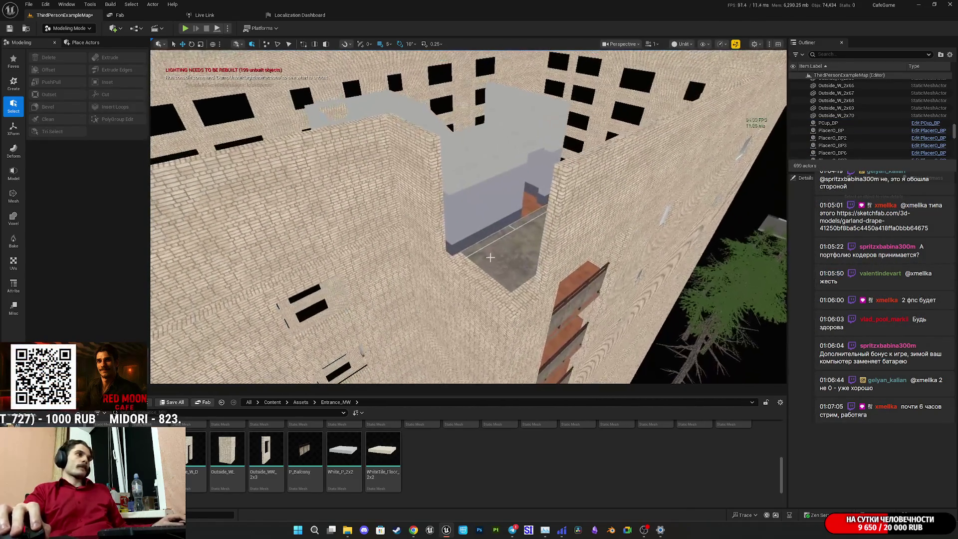
click(419, 199)
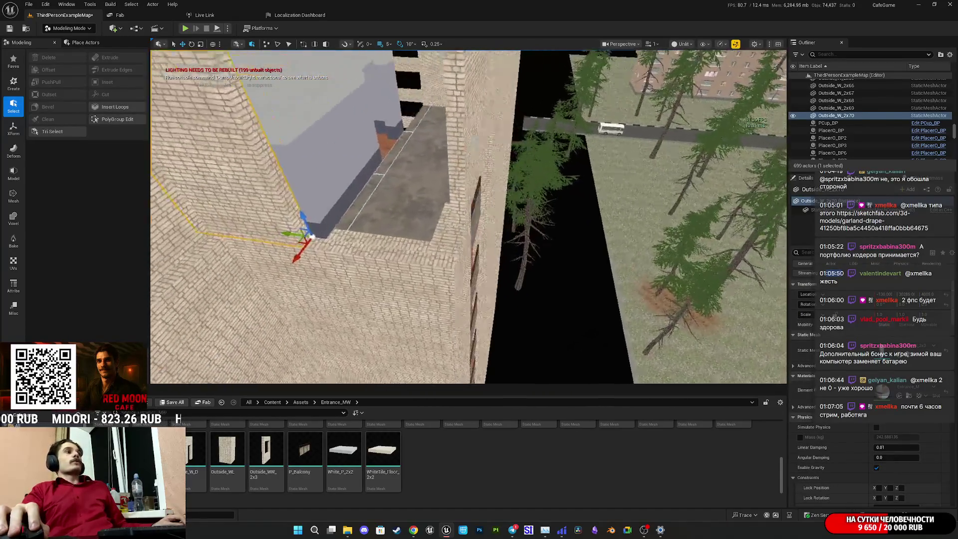
mouse_move(469, 217)
mouse_down()
mouse_move(476, 214)
mouse_move(473, 224)
mouse_up()
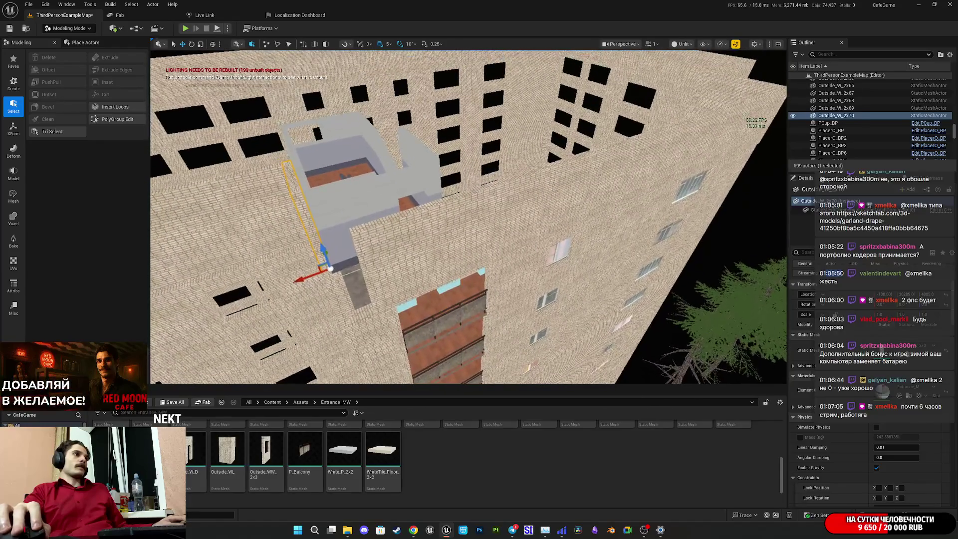
- Frame the Outside_W_2x3 wall and rotate it 180 degrees
click(519, 210)
key(f)
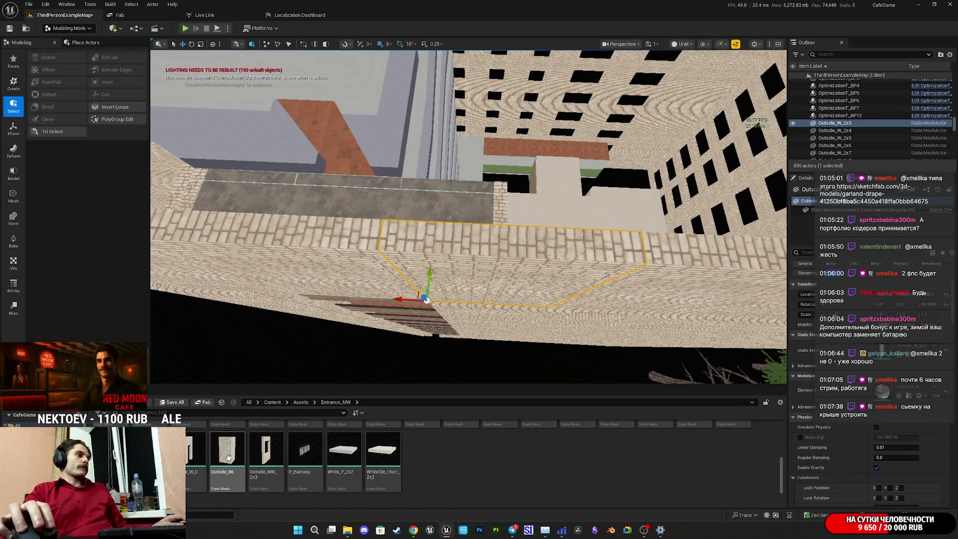
key(e)
drag(409, 351, 372, 352)
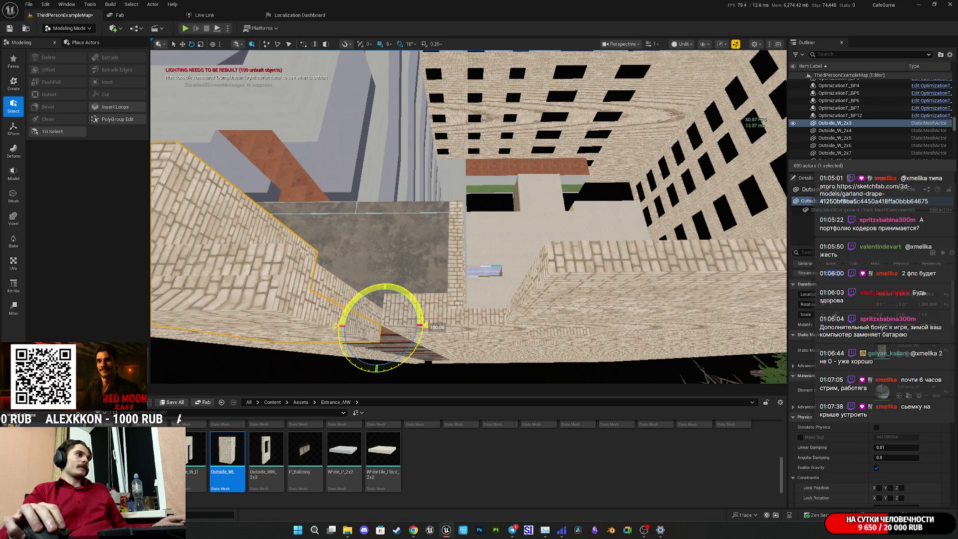
- Move the rotated wall into place along the roof edge
drag(374, 319, 490, 313)
drag(349, 250, 349, 251)
drag(432, 306, 431, 306)
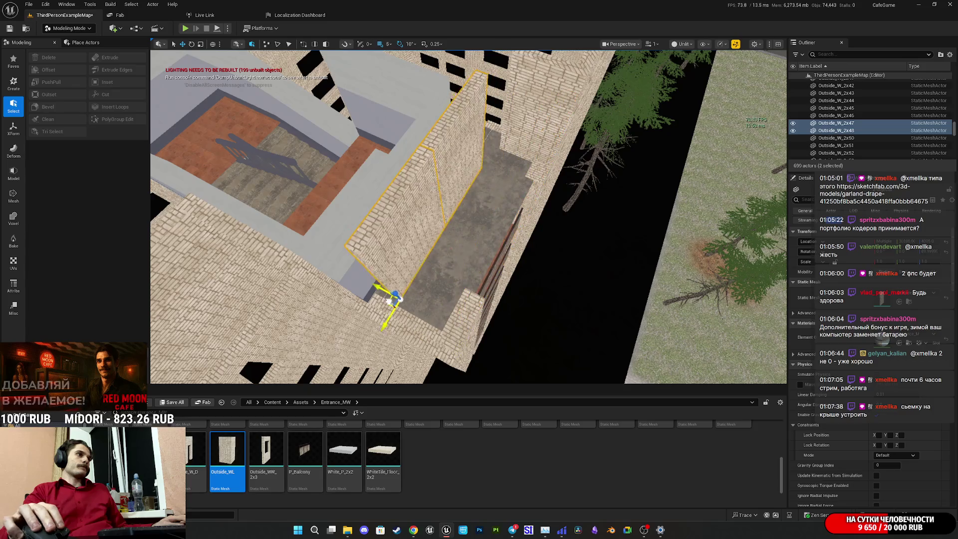
drag(374, 315, 374, 315)
mouse_move(510, 284)
mouse_down()
mouse_move(479, 302)
mouse_move(404, 238)
mouse_move(485, 238)
mouse_move(473, 246)
mouse_up()
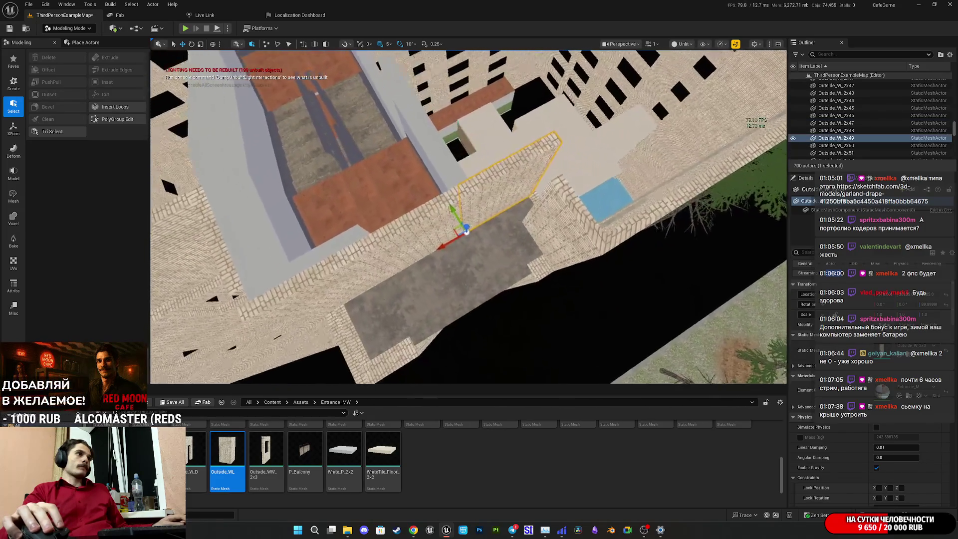
- Duplicate the Outside_W_2x70 wall piece beside the original as Outside_W_2x71
ctrl+click(414, 235)
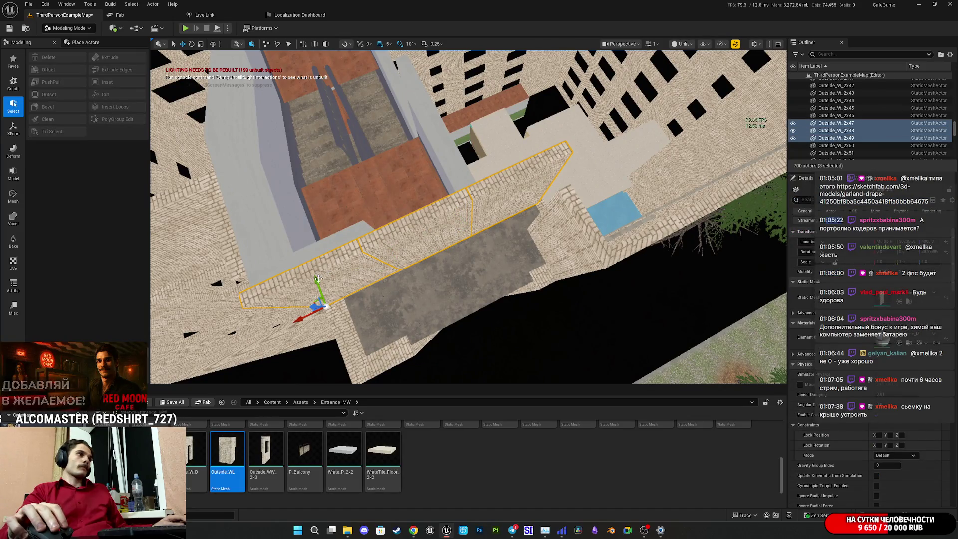
drag(473, 245, 472, 245)
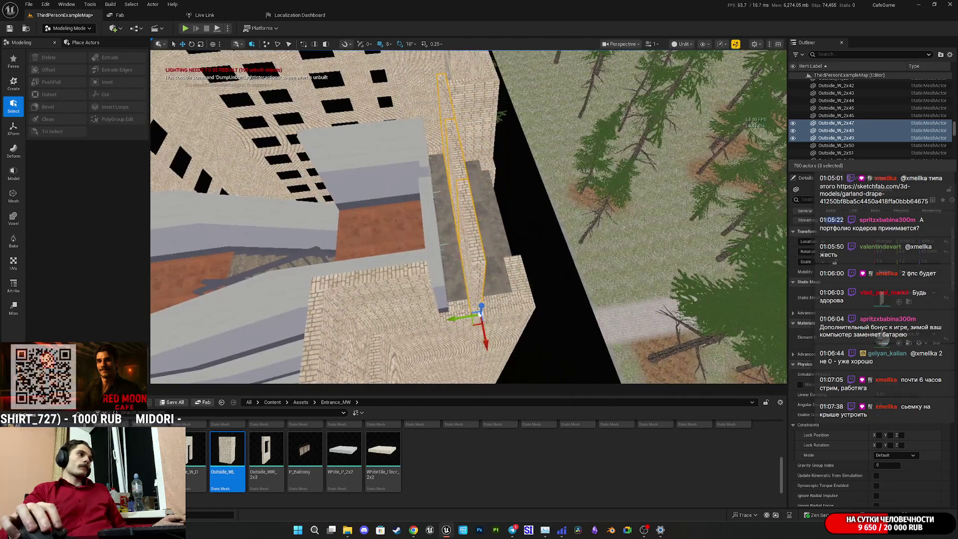
click(416, 302)
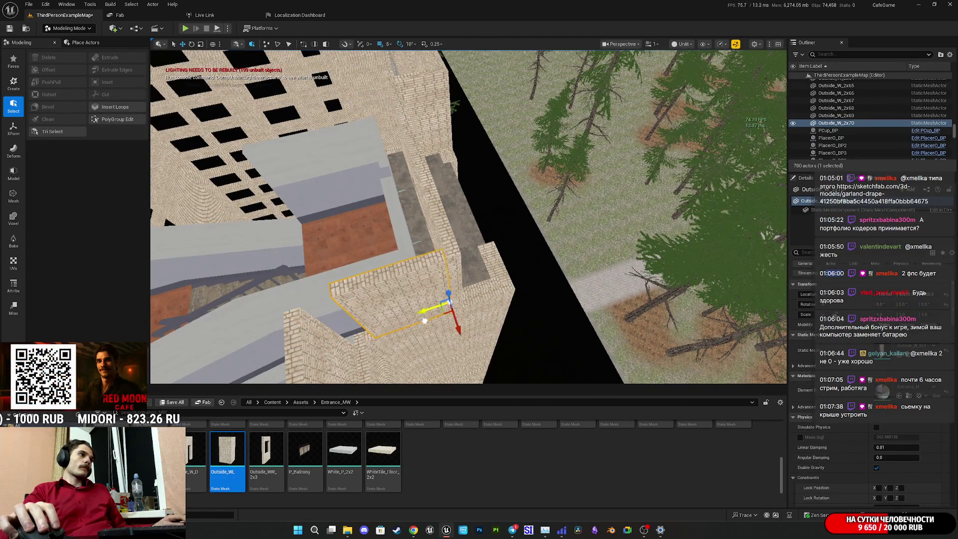
drag(435, 320, 435, 319)
alt+drag(562, 298, 428, 302)
- Select both wall pieces and slide them together along the roof edge
ctrl+click(428, 302)
drag(466, 335, 453, 333)
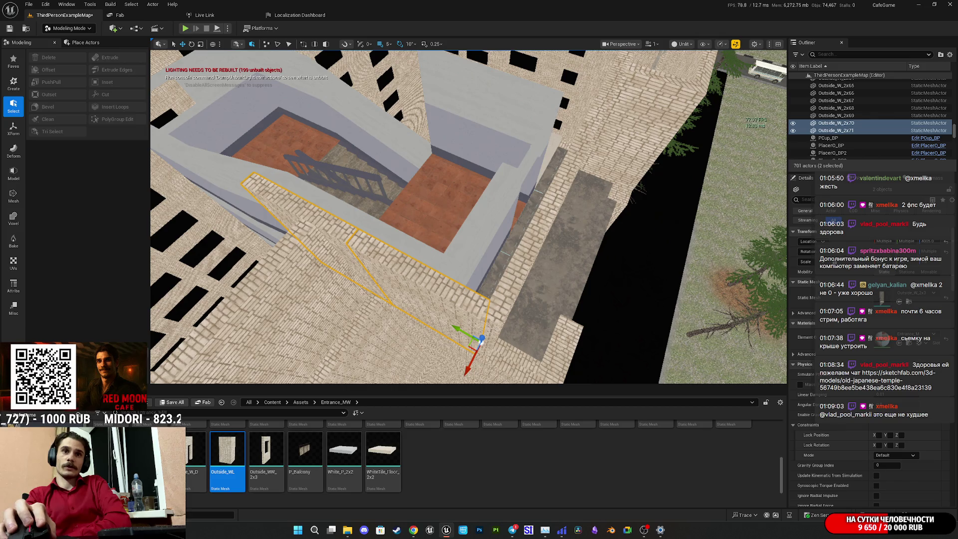
click(875, 380)
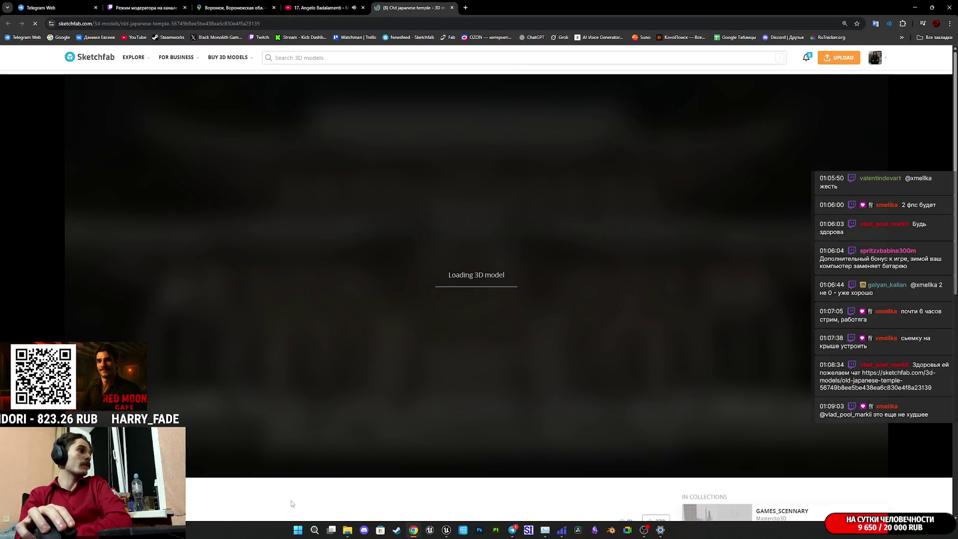
- Inspect the Old japanese temple as a wireframe with bones shown, orbiting inside
scroll(281, 491, down, 2)
scroll(361, 454, up, 2)
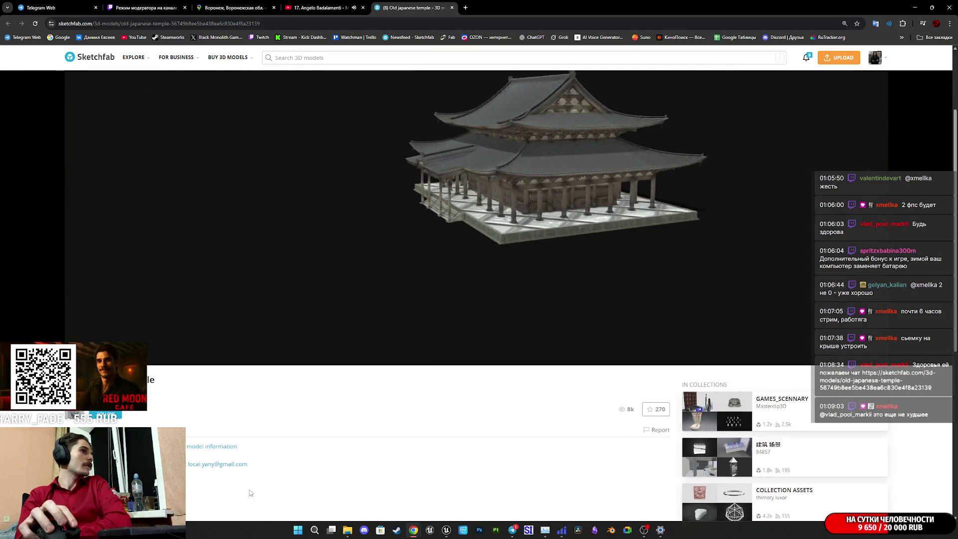
scroll(280, 489, down, 2)
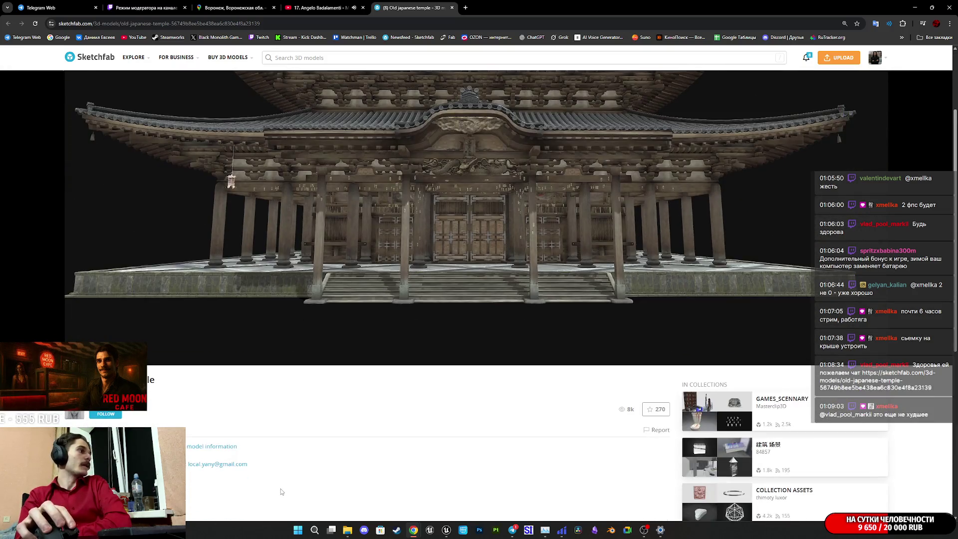
scroll(318, 487, up, 2)
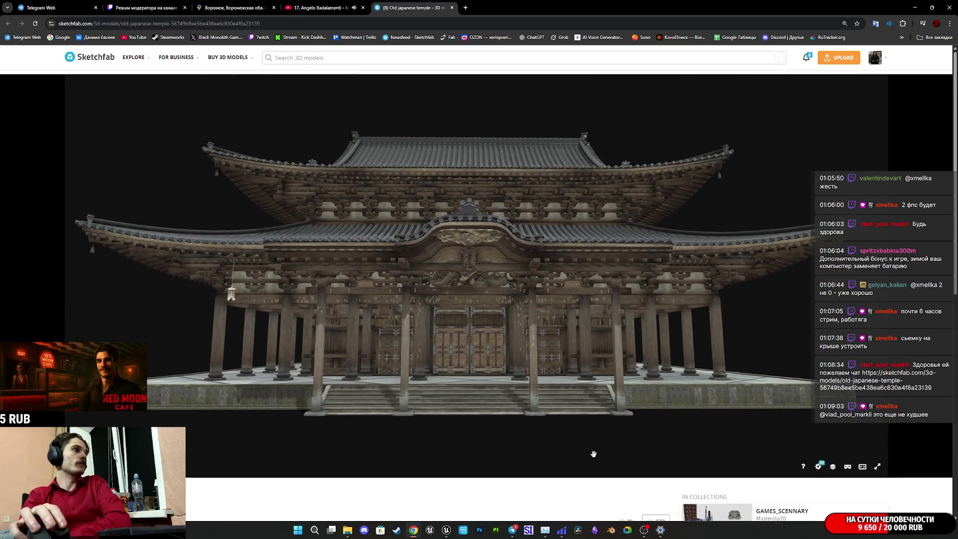
click(833, 467)
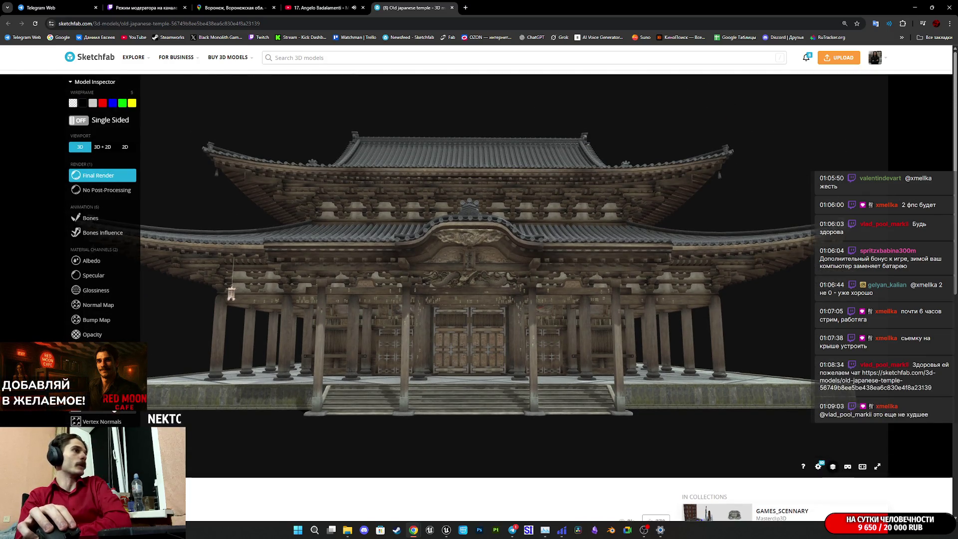
key(5)
scroll(355, 331, up, 5)
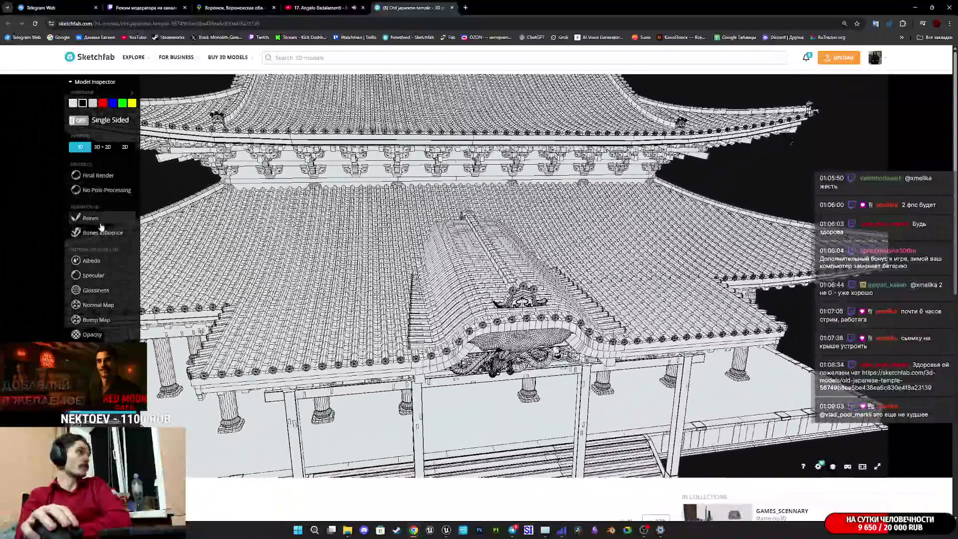
click(91, 218)
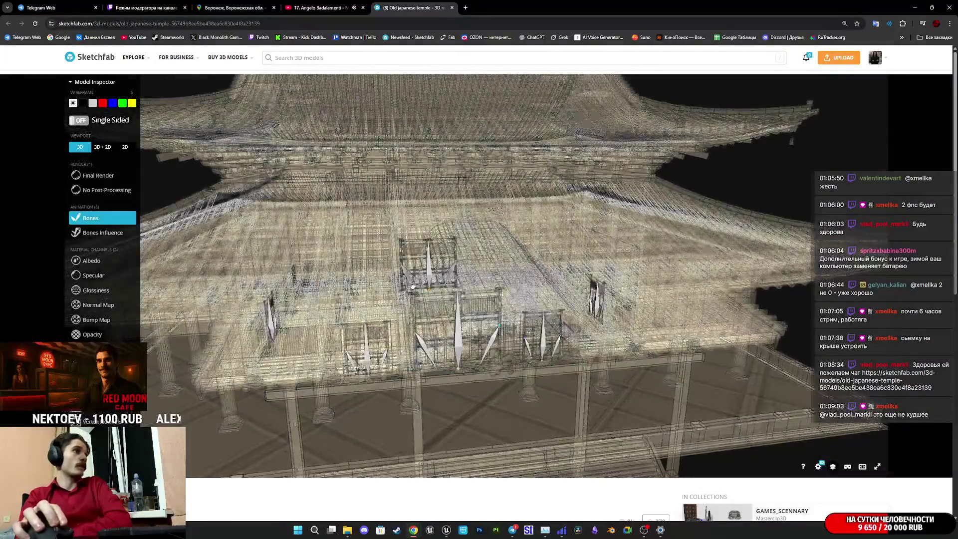
scroll(467, 290, up, 5)
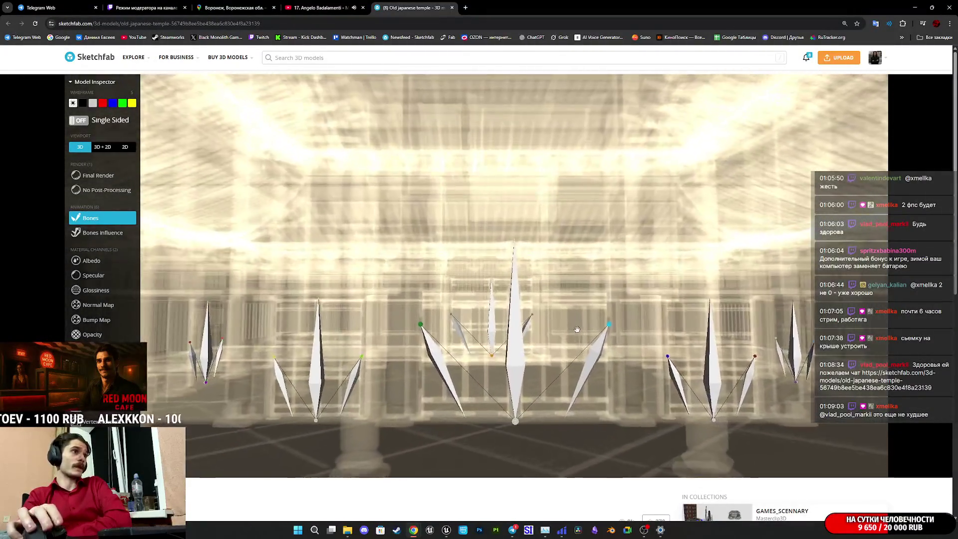
scroll(534, 343, up, 5)
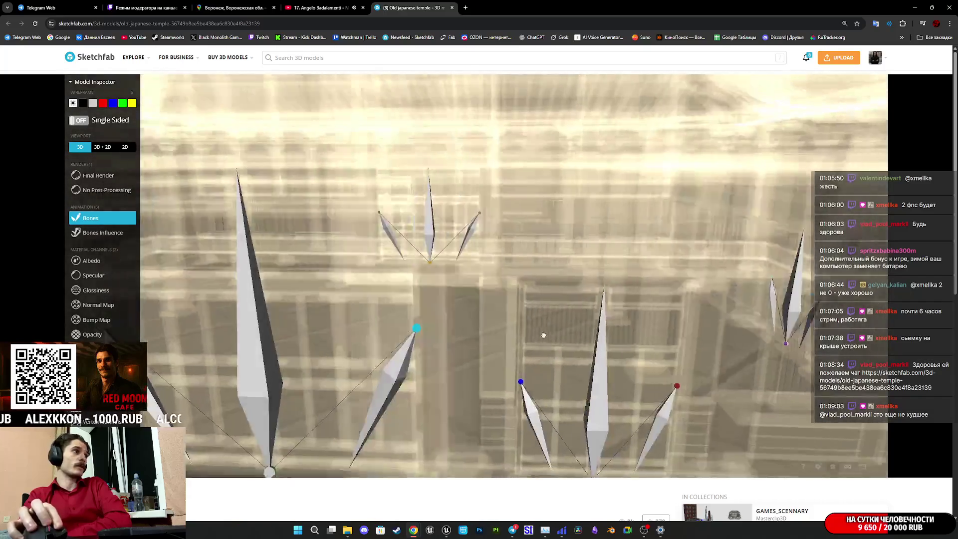
mouse_move(544, 335)
mouse_down()
mouse_move(473, 328)
mouse_move(429, 290)
mouse_up()
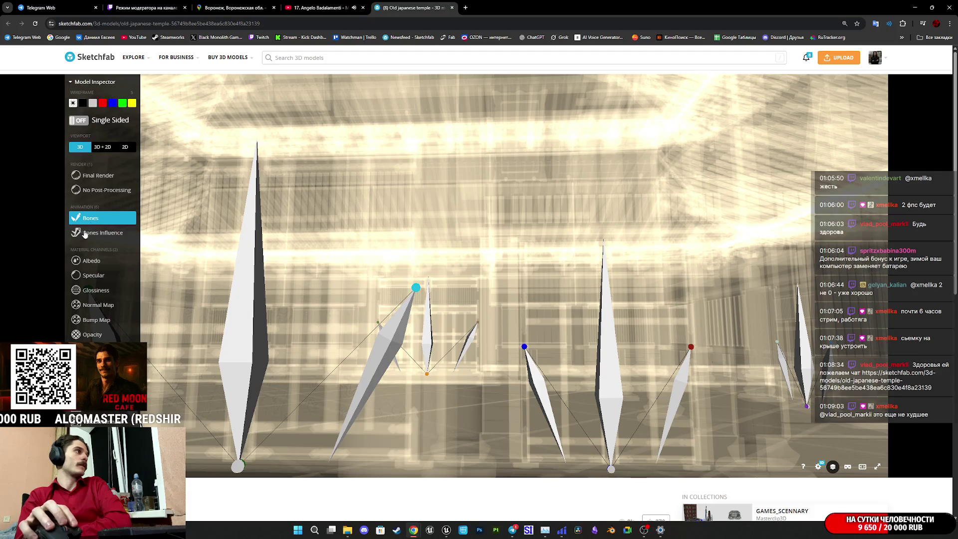
- Show the temple's albedo channel in the 3D + 2D texture viewport
click(102, 174)
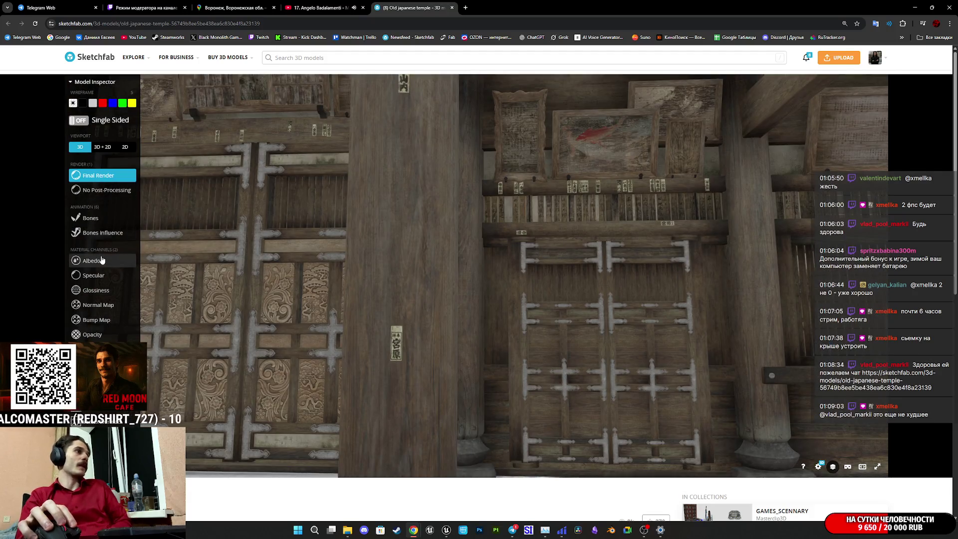
click(102, 259)
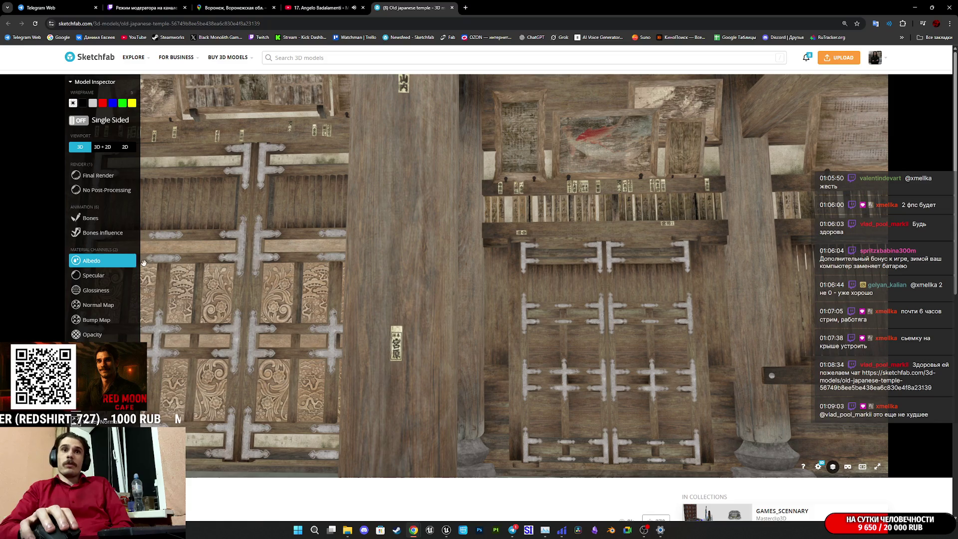
mouse_move(387, 284)
mouse_down()
mouse_move(456, 265)
mouse_move(396, 282)
mouse_move(427, 267)
mouse_move(399, 271)
mouse_move(626, 294)
mouse_move(588, 289)
mouse_up()
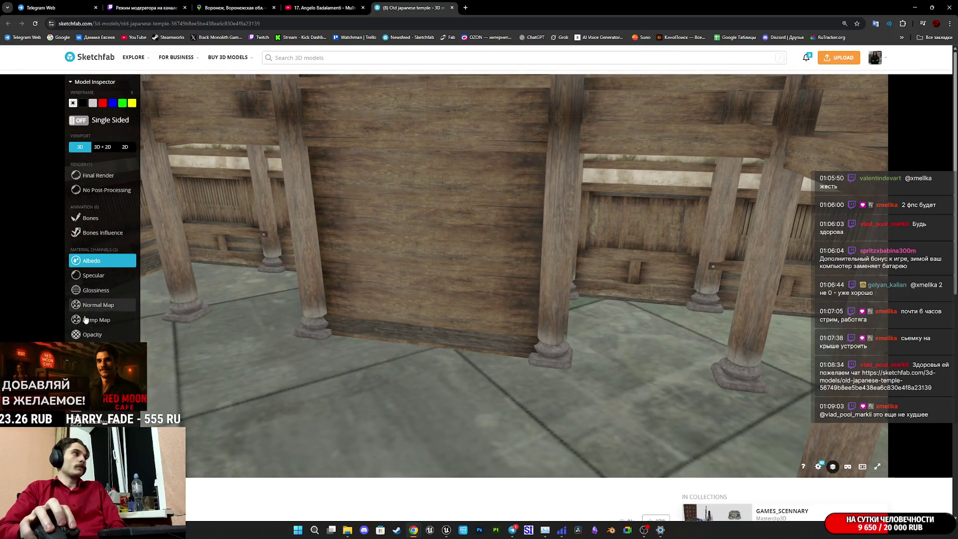
click(109, 149)
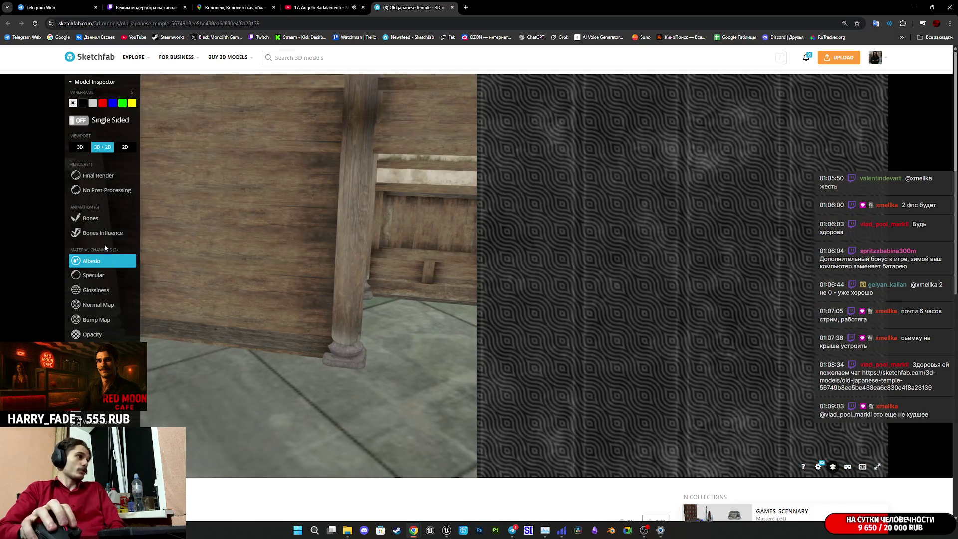
- Inspect the StepsTop and Unoke-doshi materials' UV layouts from the material list
click(262, 229)
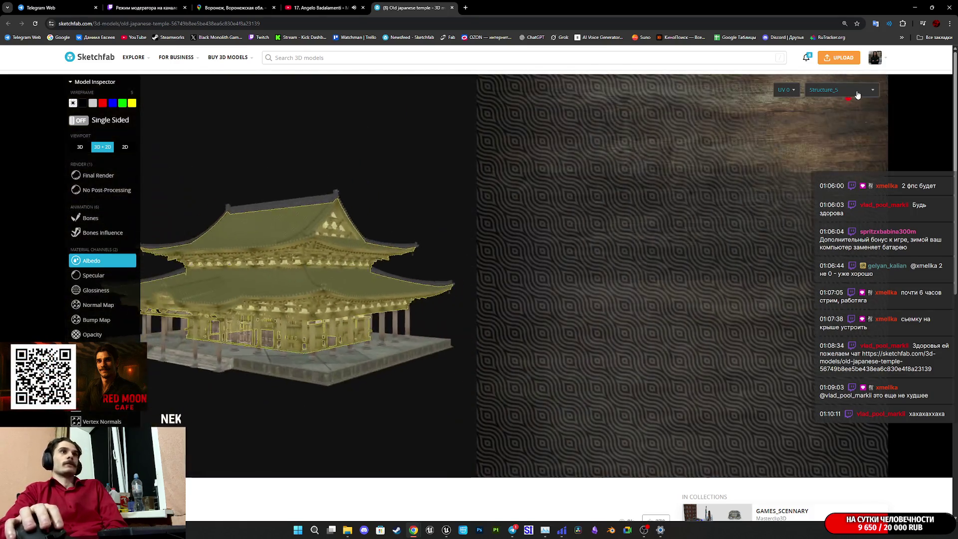
click(842, 90)
scroll(848, 140, down, 2)
scroll(862, 150, down, 2)
click(861, 150)
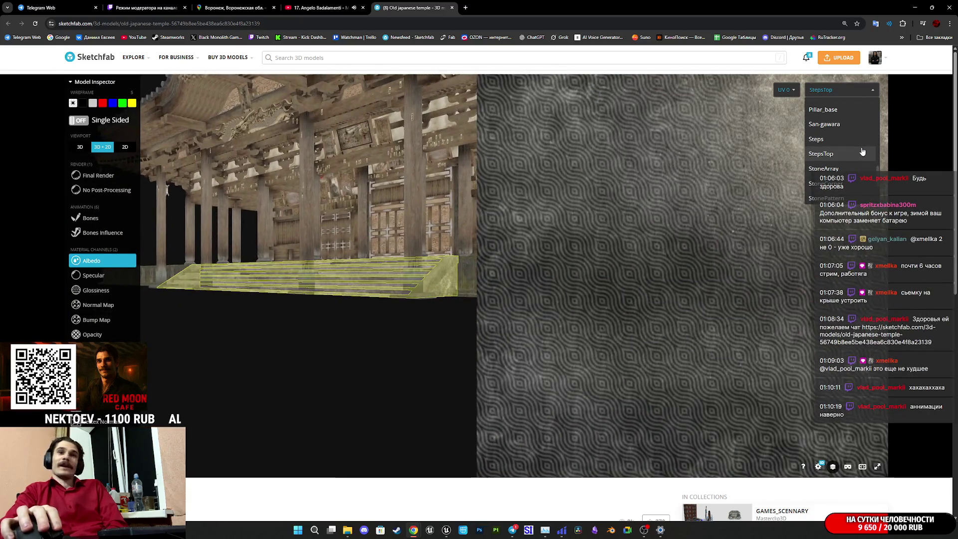
scroll(855, 159, down, 3)
click(854, 165)
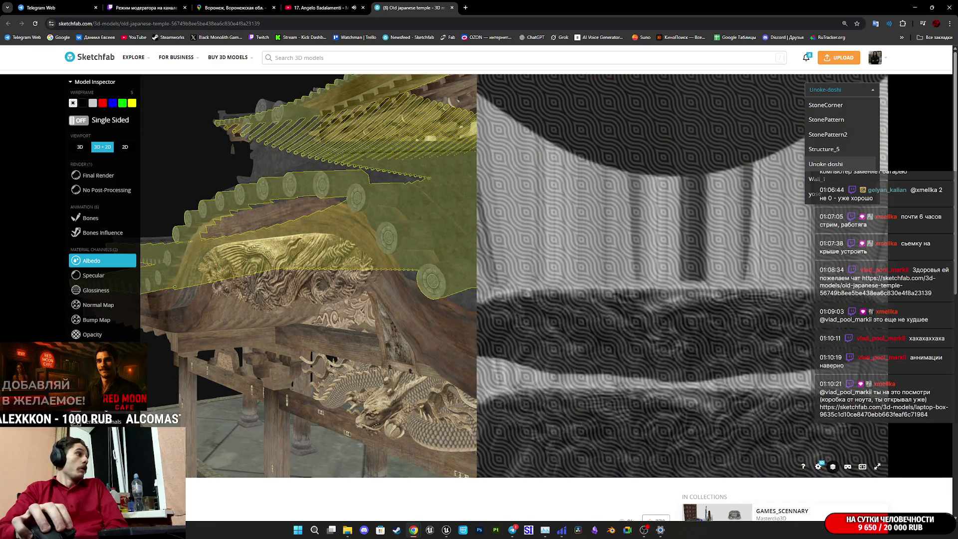
- Turn off albedo and overlay a black wireframe to read the UVs
click(91, 260)
click(82, 103)
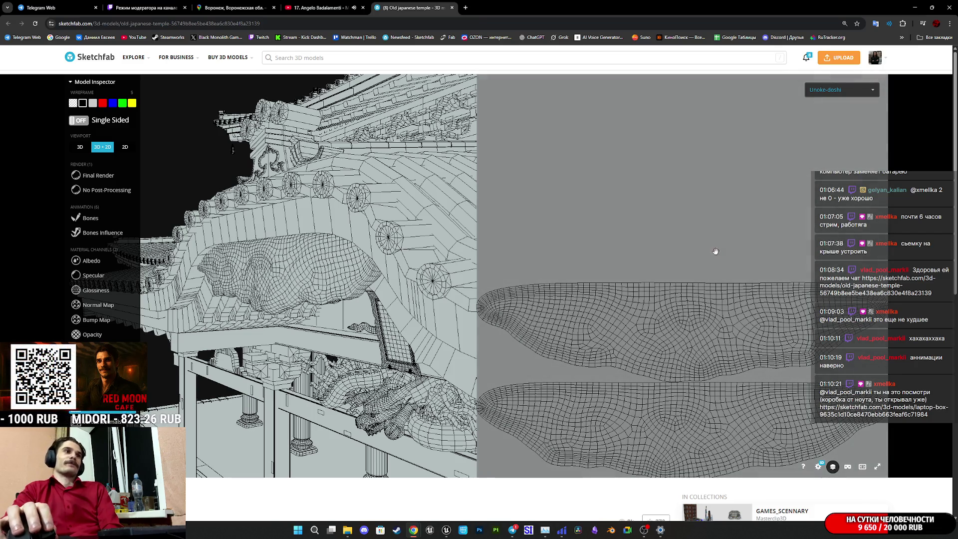
scroll(681, 321, up, 2)
scroll(712, 286, down, 5)
scroll(764, 214, up, 2)
scroll(762, 260, up, 2)
- Browse other materials such as StonePattern2, then return to the plain textured 3D view
click(828, 90)
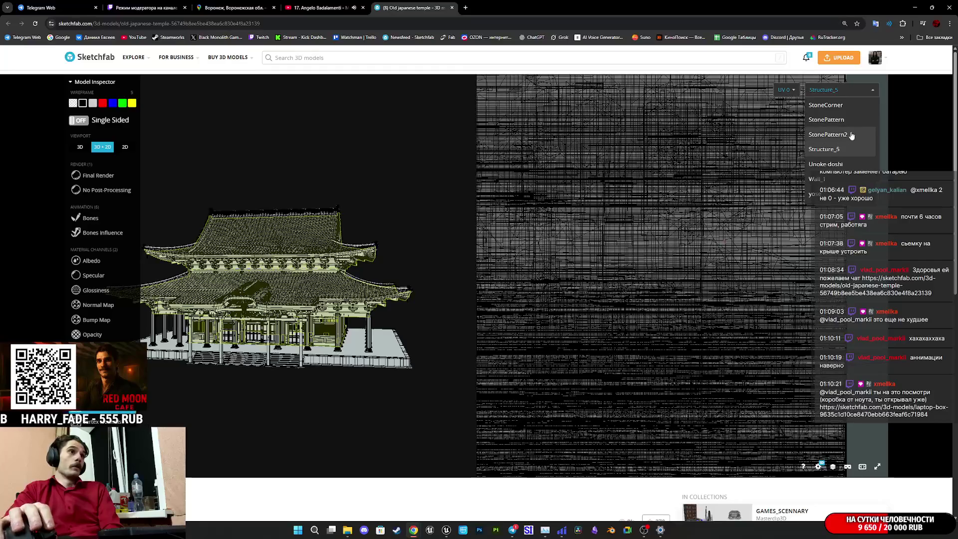
scroll(618, 284, down, 3)
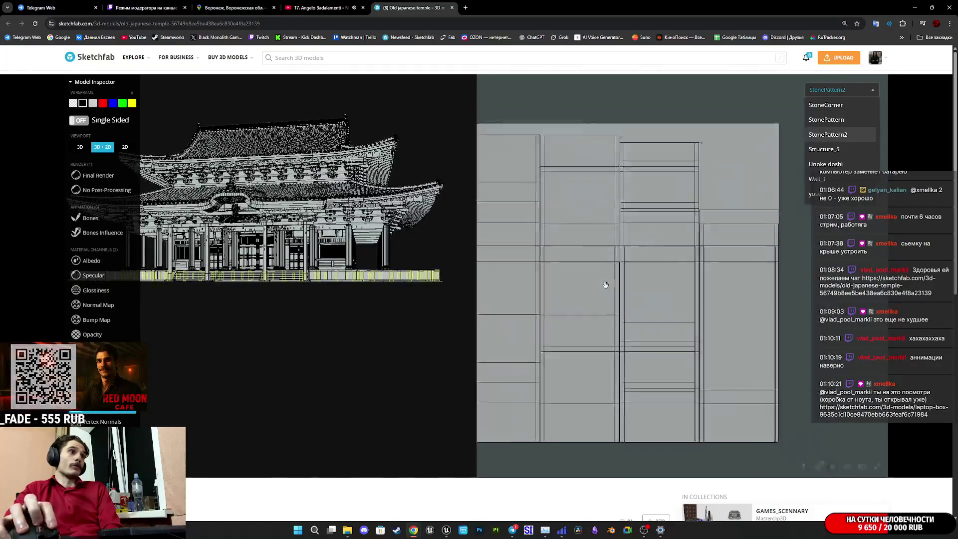
scroll(618, 287, up, 5)
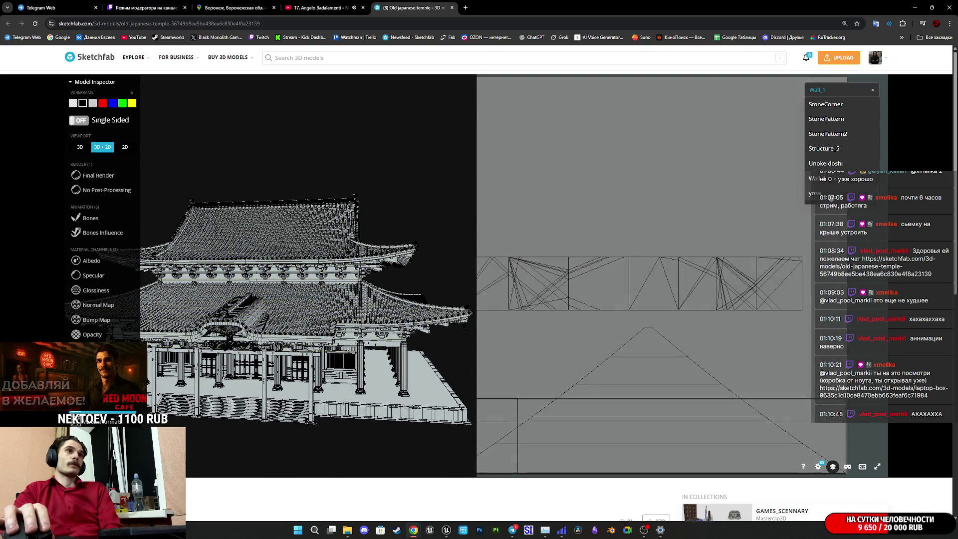
key(Escape)
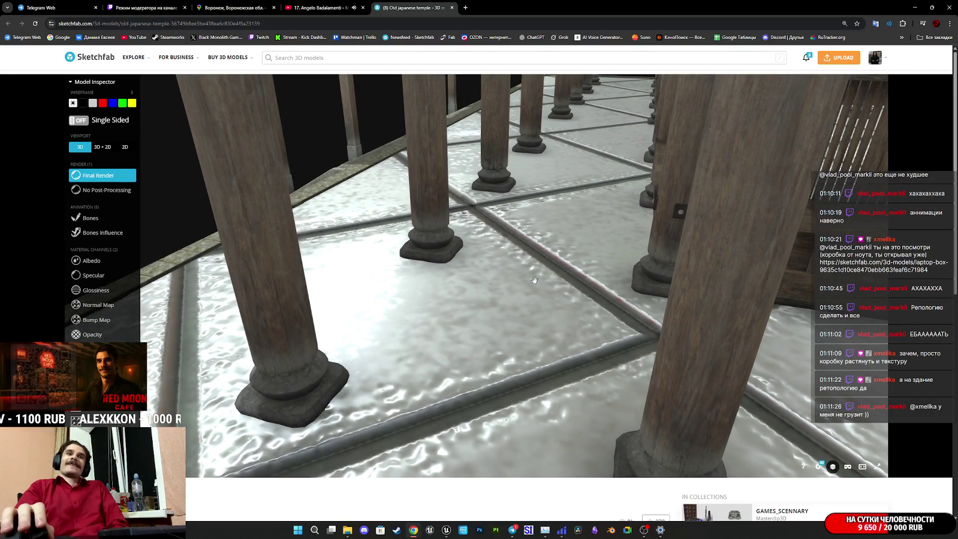
- Orbit the temple to its front colonnade in the 3D viewer
scroll(536, 283, down, 10)
mouse_move(584, 278)
mouse_down()
mouse_move(489, 274)
mouse_move(513, 261)
mouse_up()
scroll(468, 259, up, 5)
scroll(468, 259, up, 5)
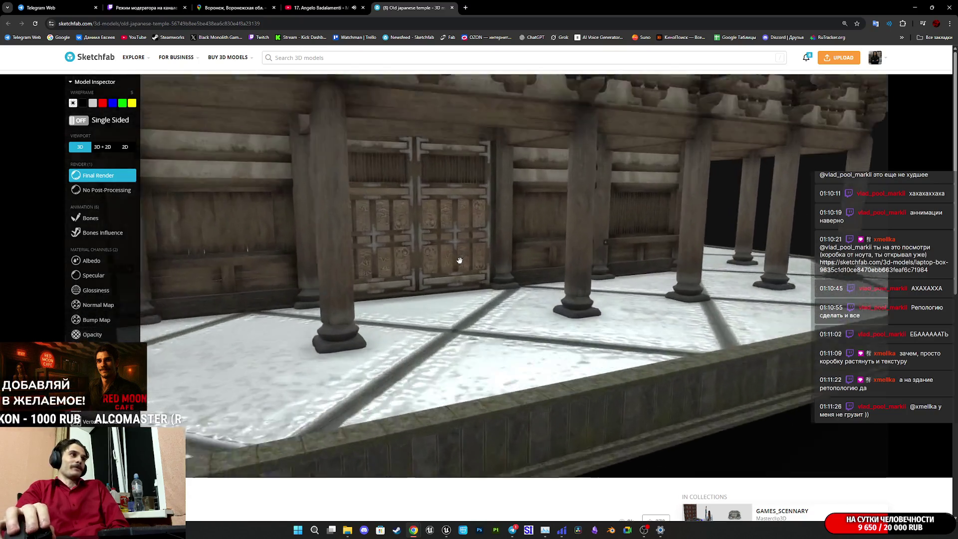
scroll(631, 408, down, 4)
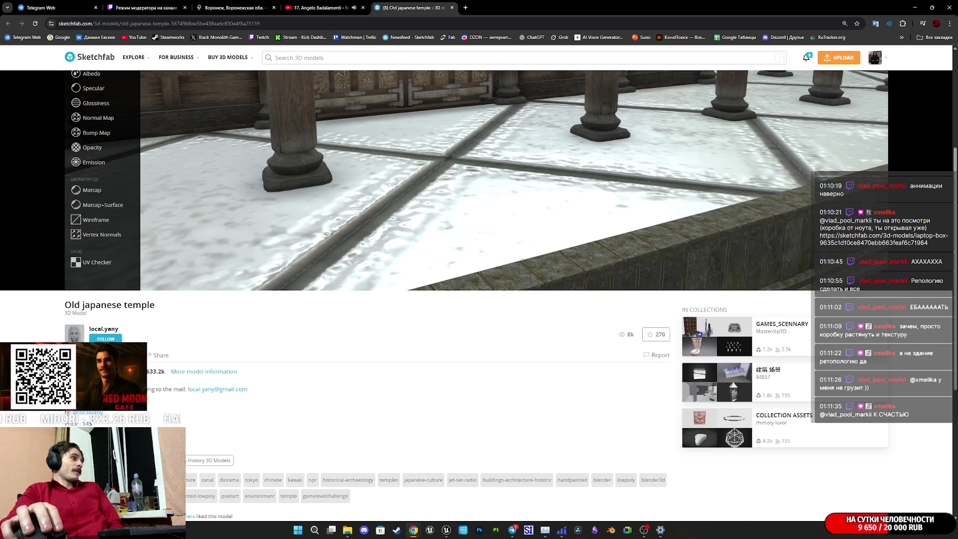
- Translate the purchase note in the model description, then scroll back to the viewer
mouse_move(148, 390)
mouse_down()
mouse_move(250, 390)
mouse_move(183, 392)
mouse_up()
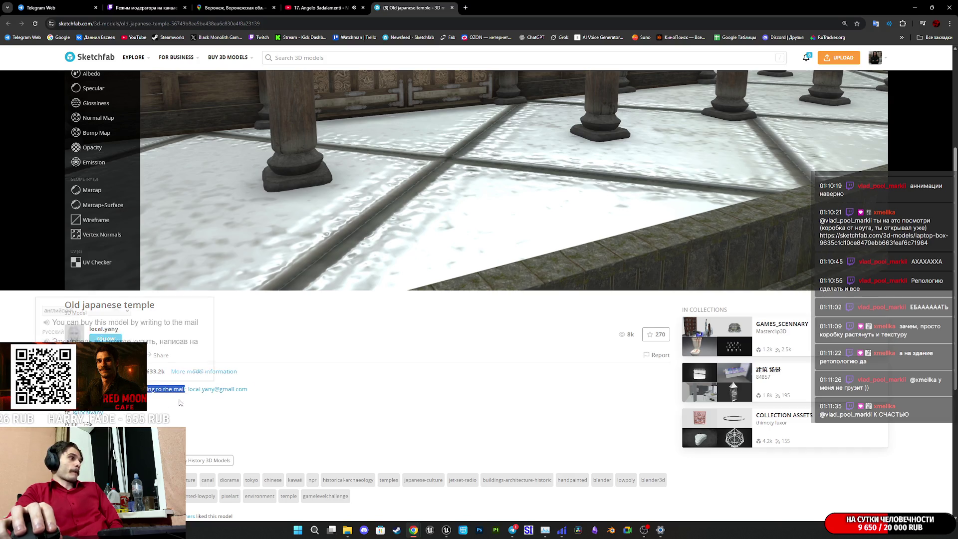
click(180, 401)
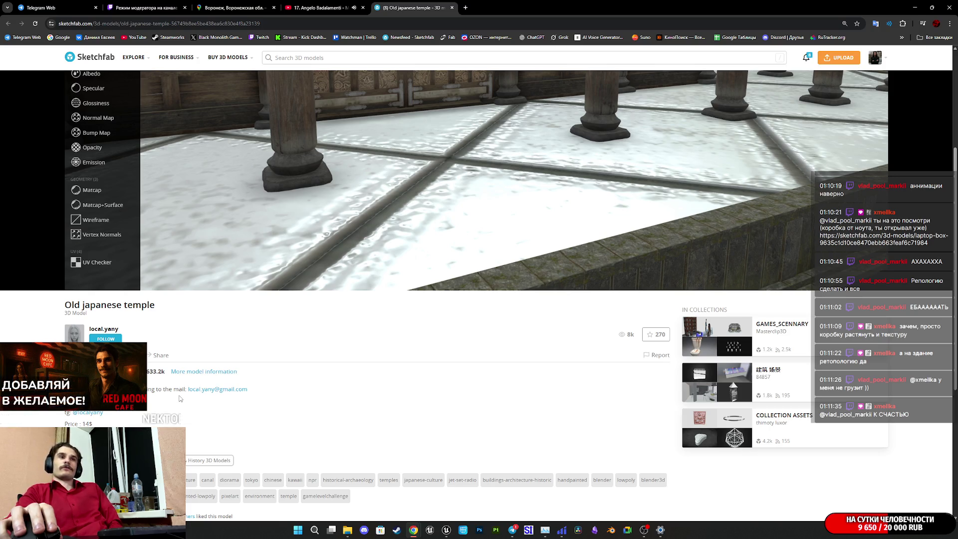
scroll(181, 398, up, 2)
scroll(224, 414, down, 5)
scroll(250, 424, up, 4)
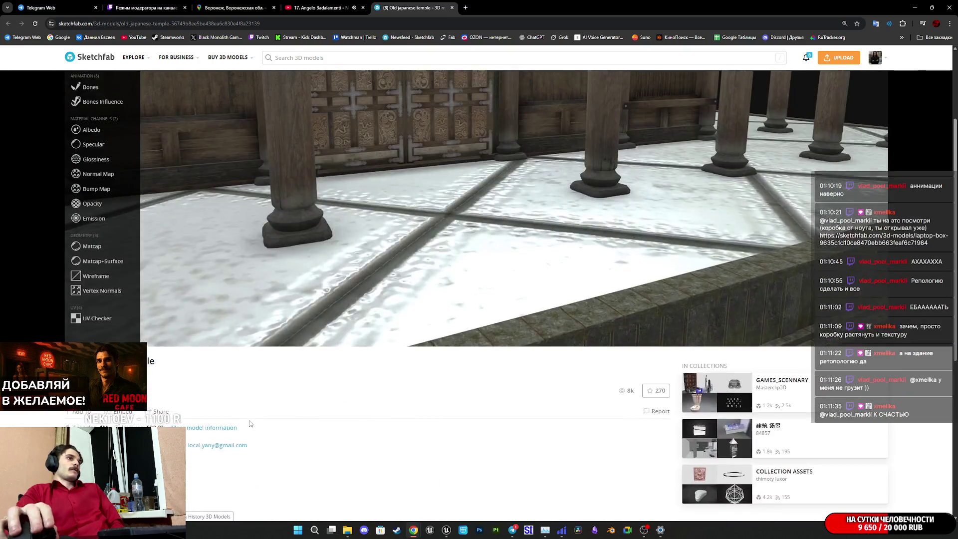
scroll(250, 423, up, 1)
scroll(407, 467, down, 2)
scroll(406, 462, up, 5)
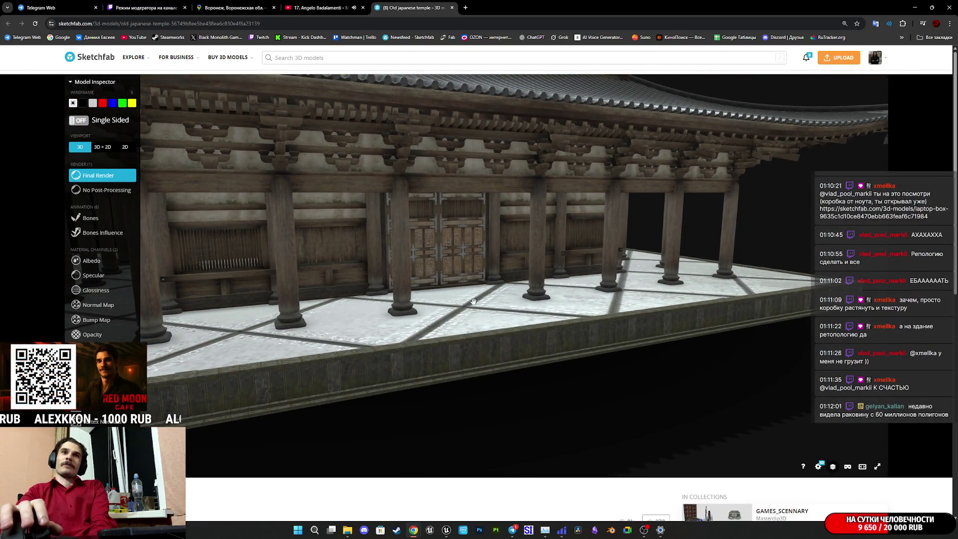
- Zoom in on the temple's roof tiles, then orbit out to the full front view
double_click(399, 235)
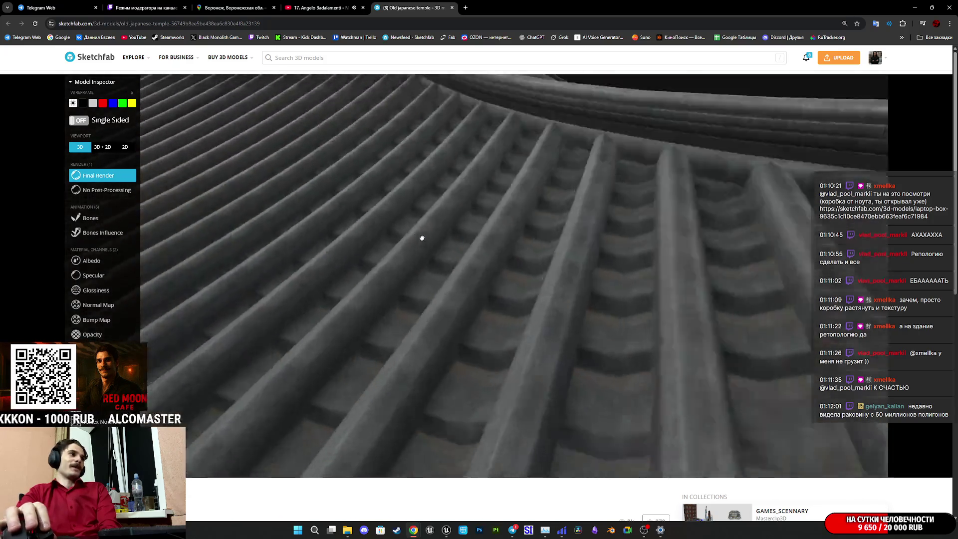
scroll(421, 239, down, 5)
mouse_move(419, 239)
mouse_down()
mouse_move(402, 250)
mouse_move(458, 247)
mouse_up()
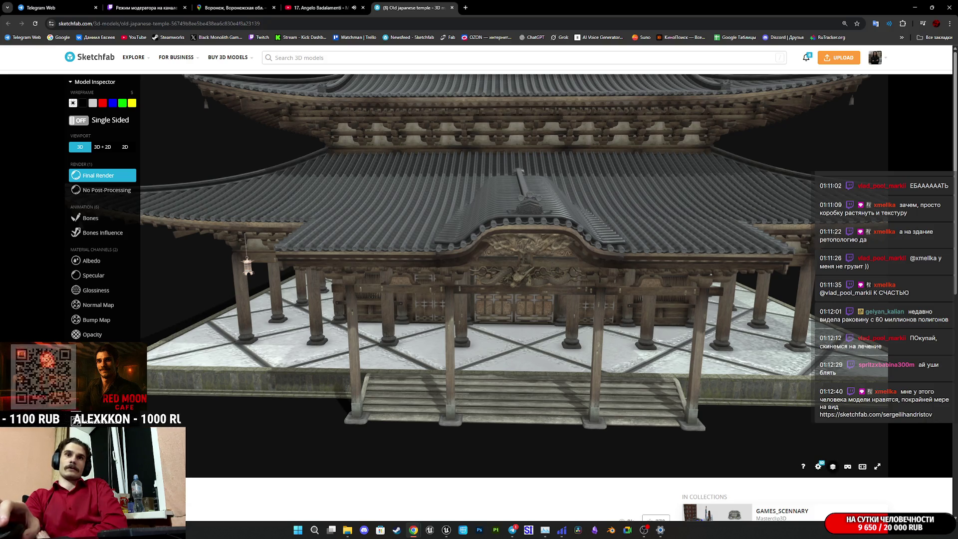
- Open the model author's Sketchfab profile and browse their models grid
click(875, 414)
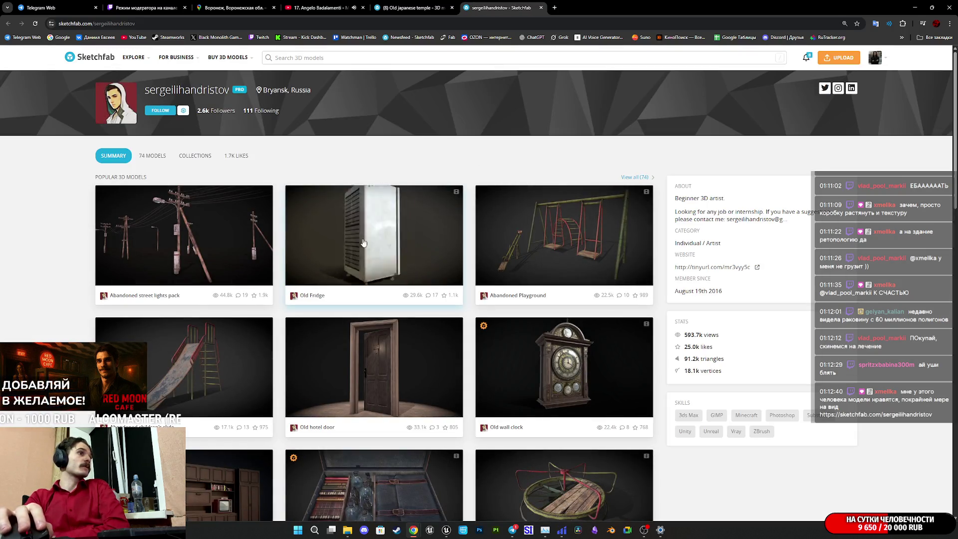
scroll(436, 245, down, 4)
scroll(319, 324, down, 13)
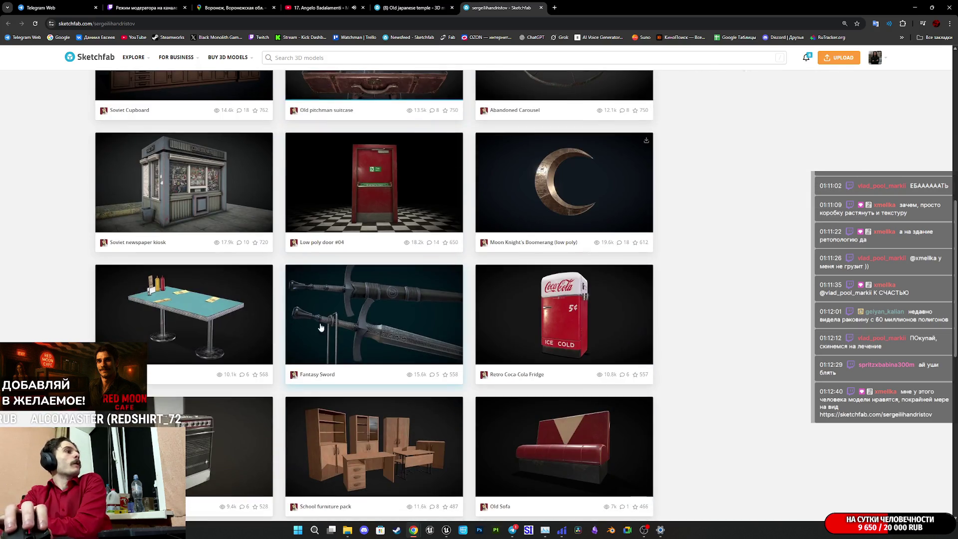
scroll(315, 320, up, 6)
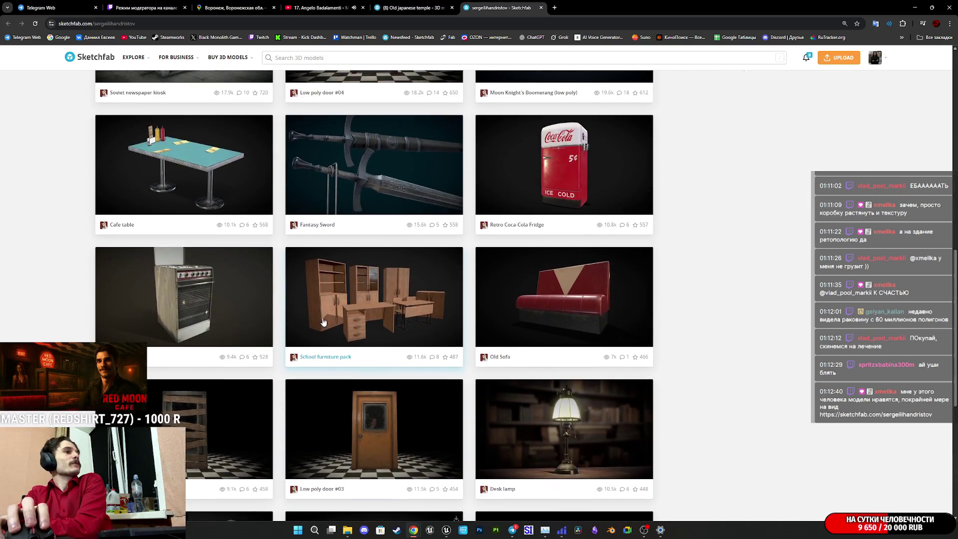
scroll(319, 321, down, 4)
scroll(324, 322, up, 4)
scroll(323, 322, down, 4)
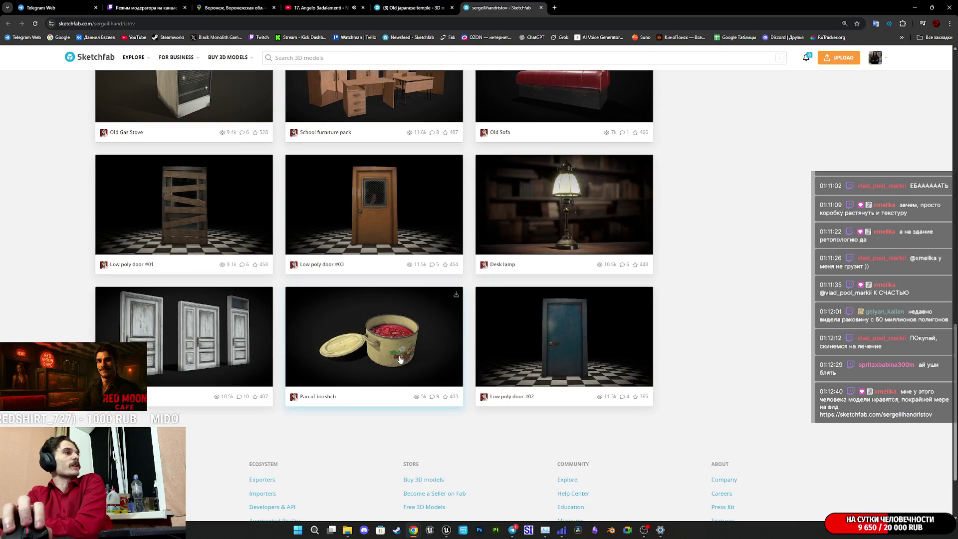
scroll(397, 357, up, 5)
scroll(392, 355, up, 4)
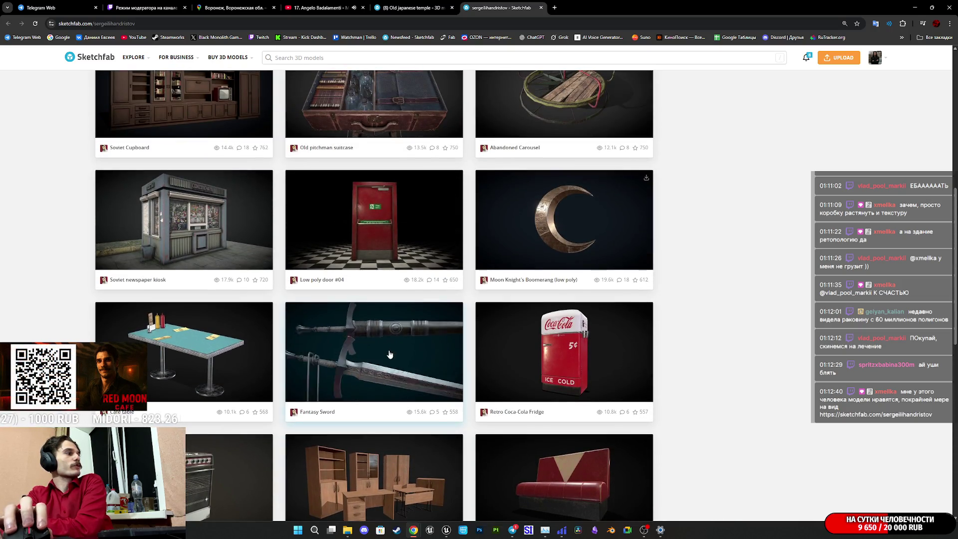
scroll(335, 421, up, 4)
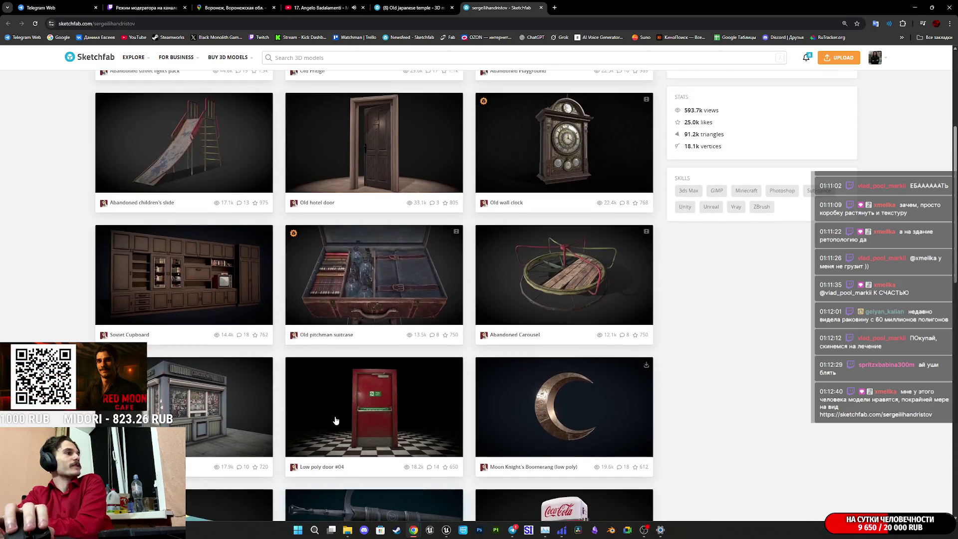
- Open the Soviet newspaper kiosk and Old Fridge models in new tabs
middle_click(199, 401)
scroll(223, 396, up, 2)
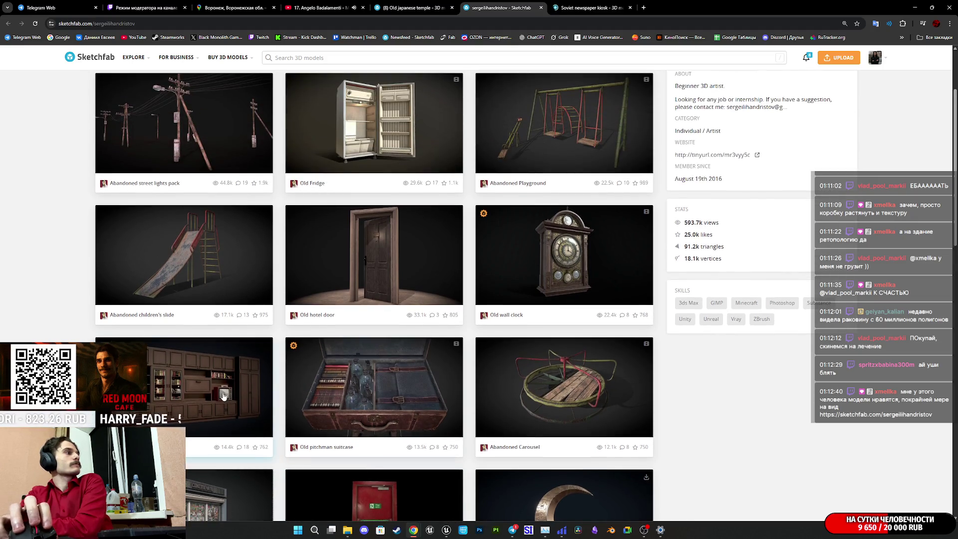
scroll(222, 395, up, 2)
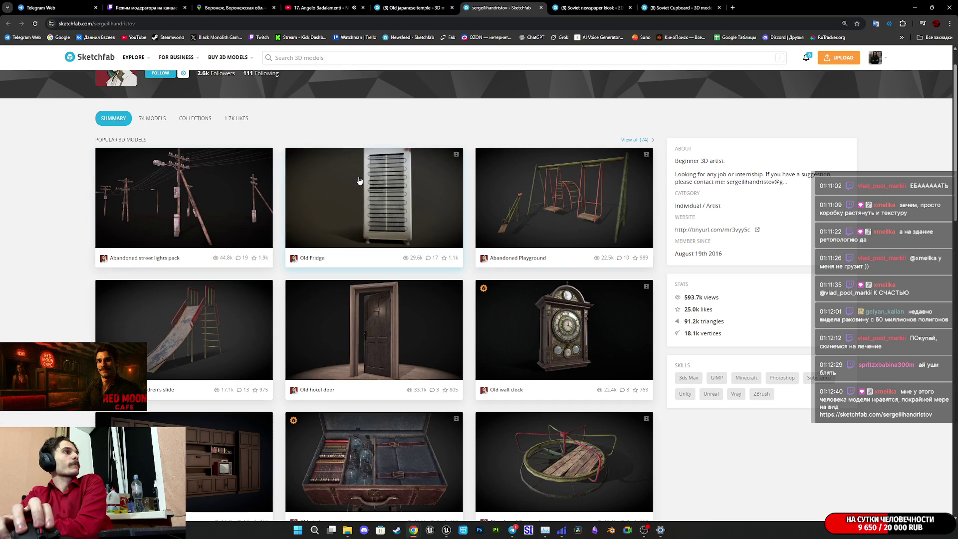
middle_click(374, 199)
- Show the kiosk in the Model Inspector as a black wireframe beside its UV layout
click(600, 4)
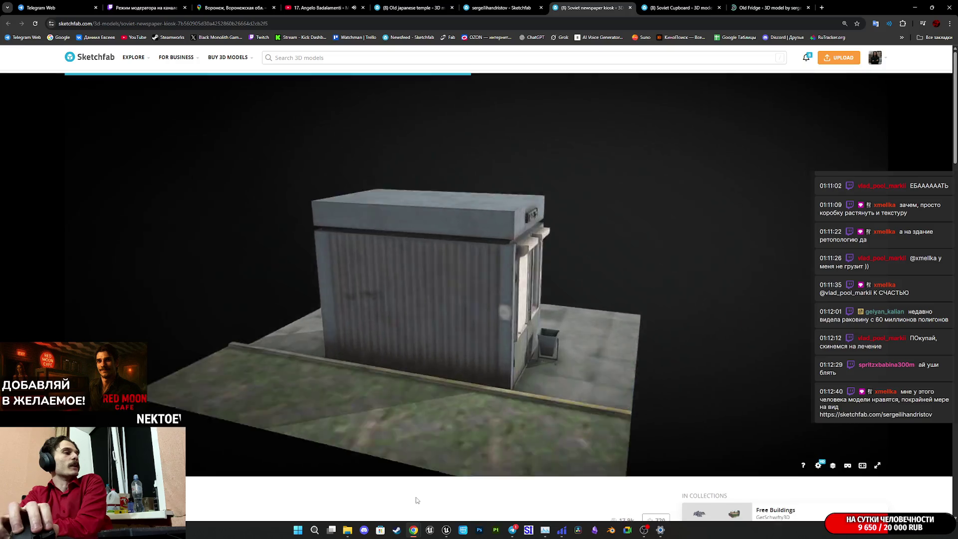
scroll(416, 448, down, 5)
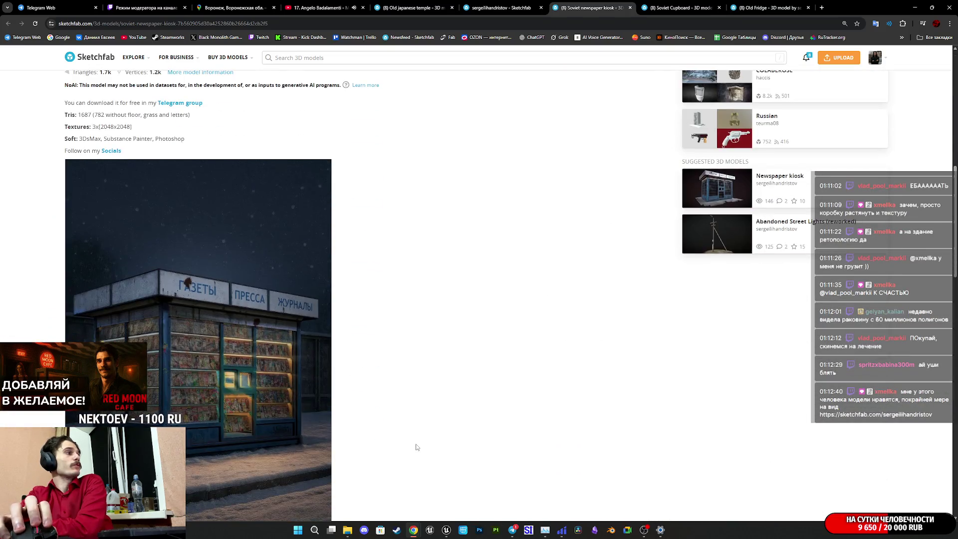
scroll(422, 435, up, 9)
scroll(506, 349, up, 10)
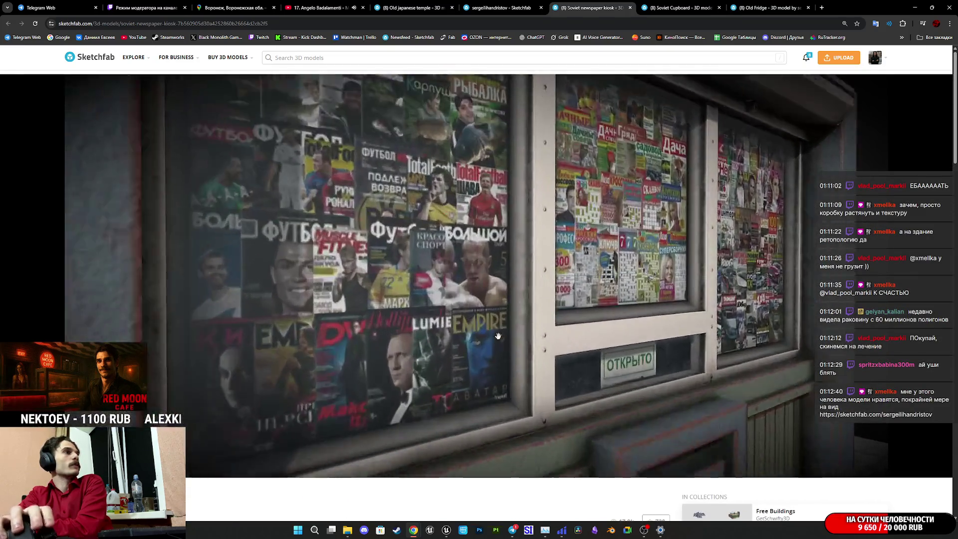
scroll(511, 349, down, 10)
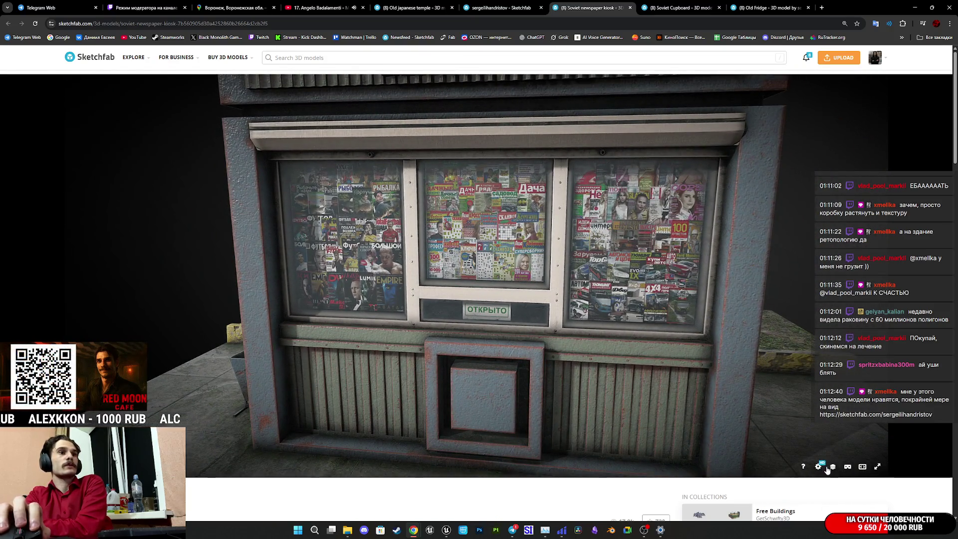
click(832, 466)
click(83, 102)
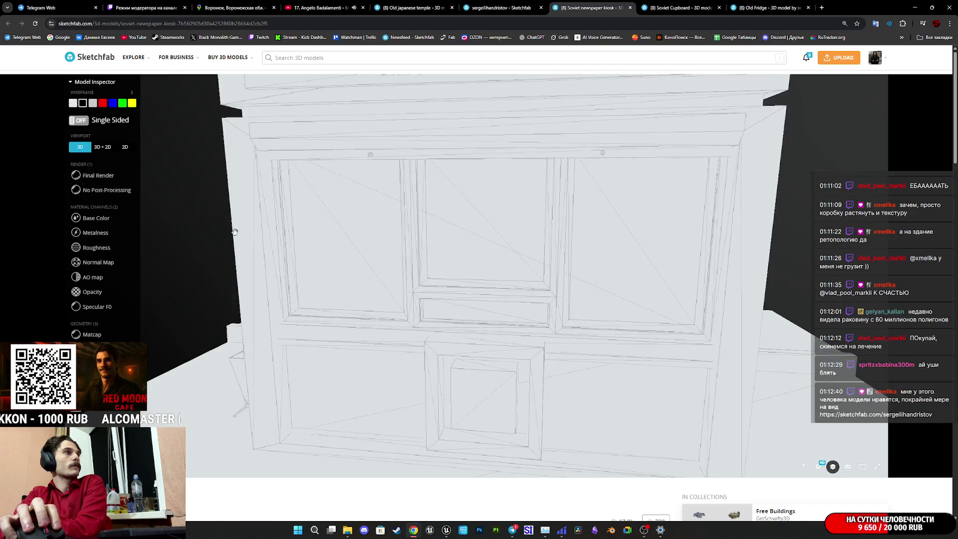
click(99, 146)
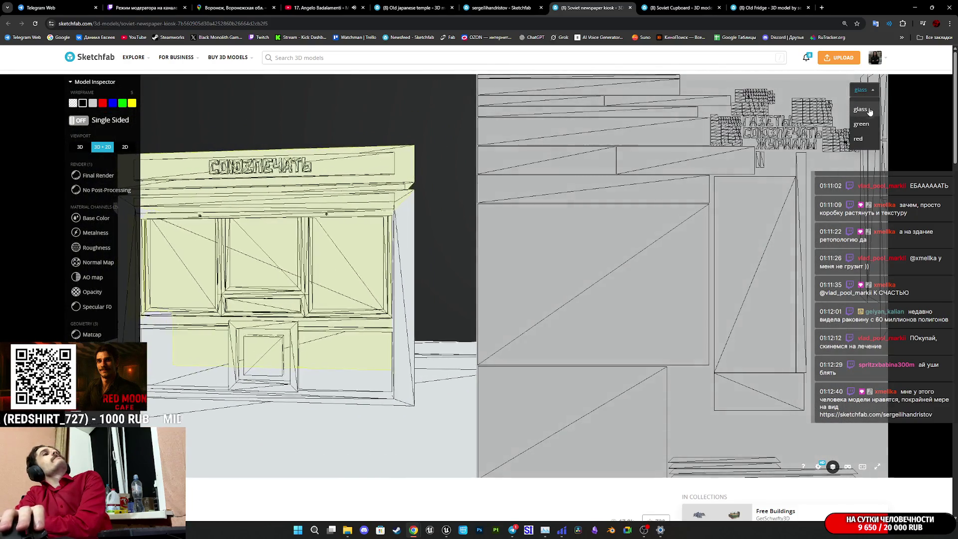
- View the red and green material UVs, then show the kiosk's base colour texture alongside it
click(857, 140)
click(861, 124)
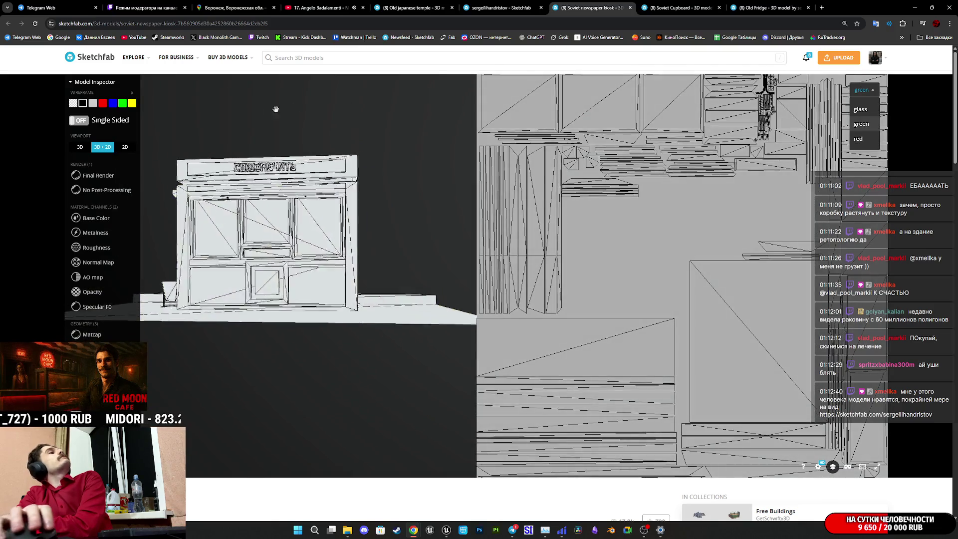
click(94, 176)
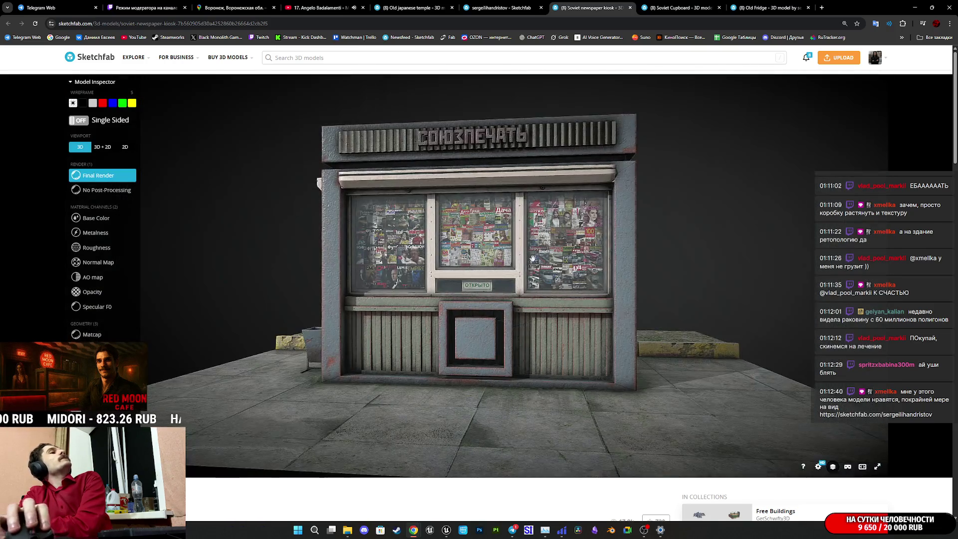
scroll(324, 252, up, 3)
click(92, 218)
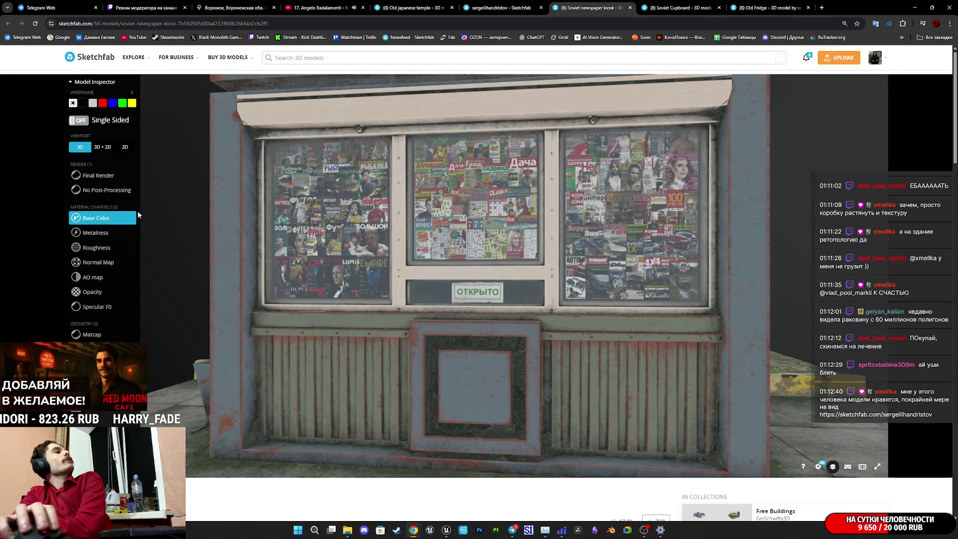
click(107, 147)
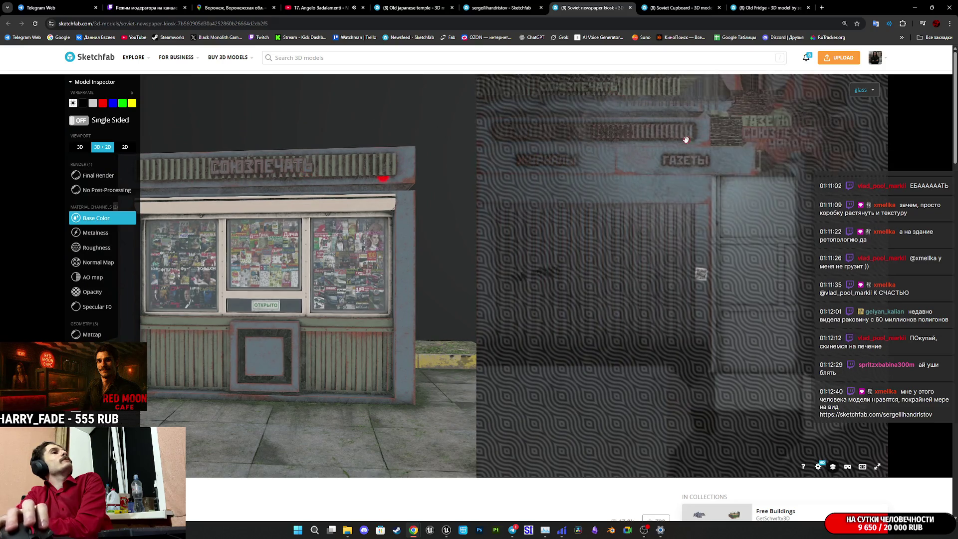
- Inspect the red, glass and green material textures while viewing the kiosk from above
scroll(782, 141, up, 3)
scroll(826, 127, up, 2)
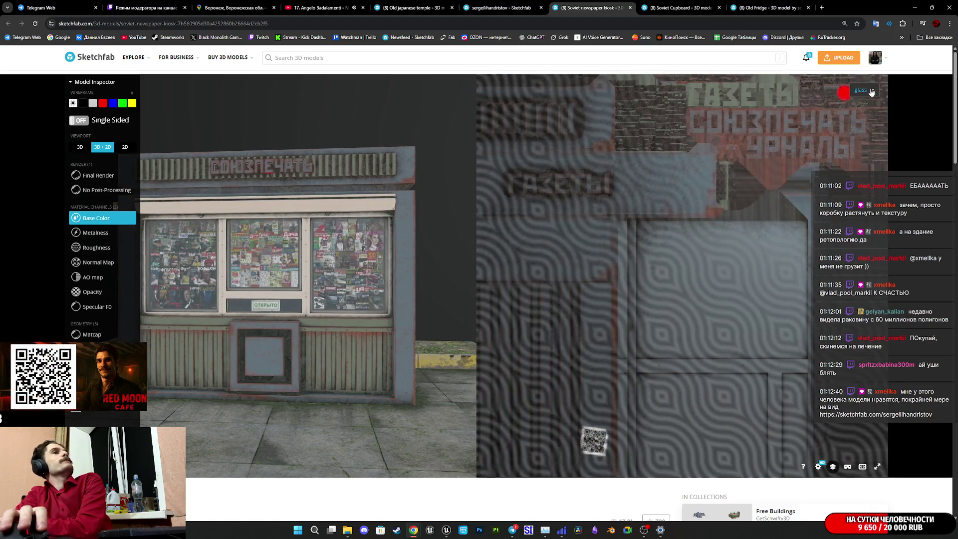
click(870, 92)
click(858, 138)
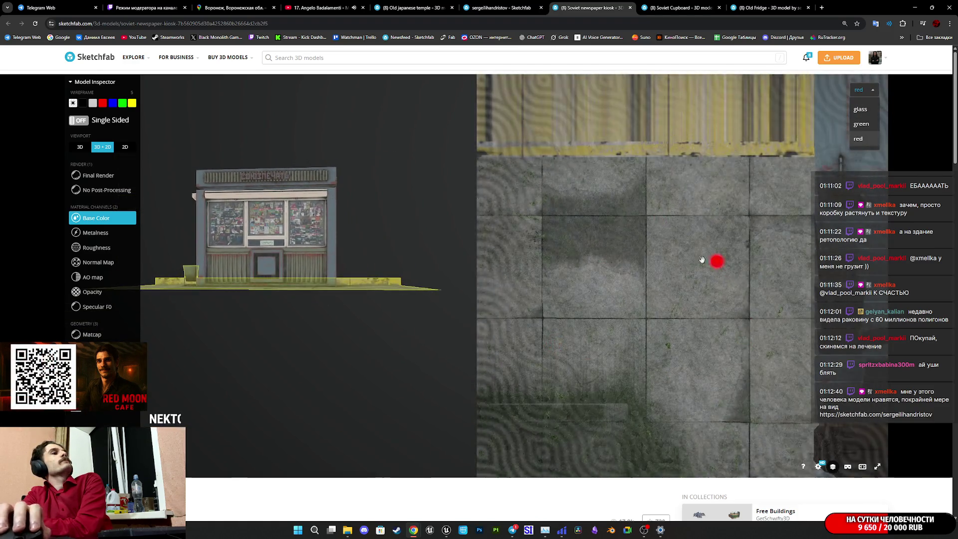
mouse_move(408, 260)
mouse_down()
mouse_move(349, 319)
mouse_move(253, 323)
mouse_move(336, 335)
mouse_move(295, 287)
mouse_move(303, 299)
mouse_move(329, 280)
mouse_up()
scroll(341, 327, up, 3)
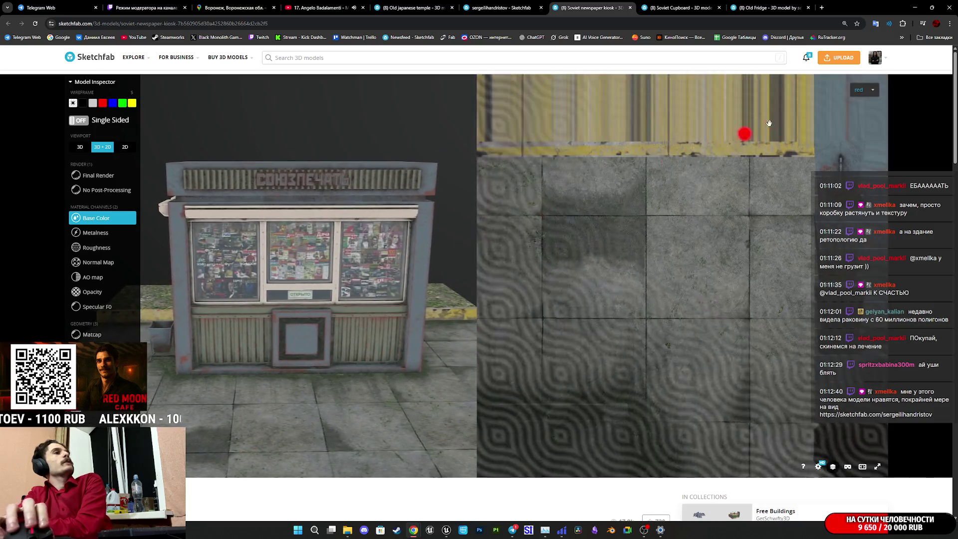
click(864, 90)
click(860, 111)
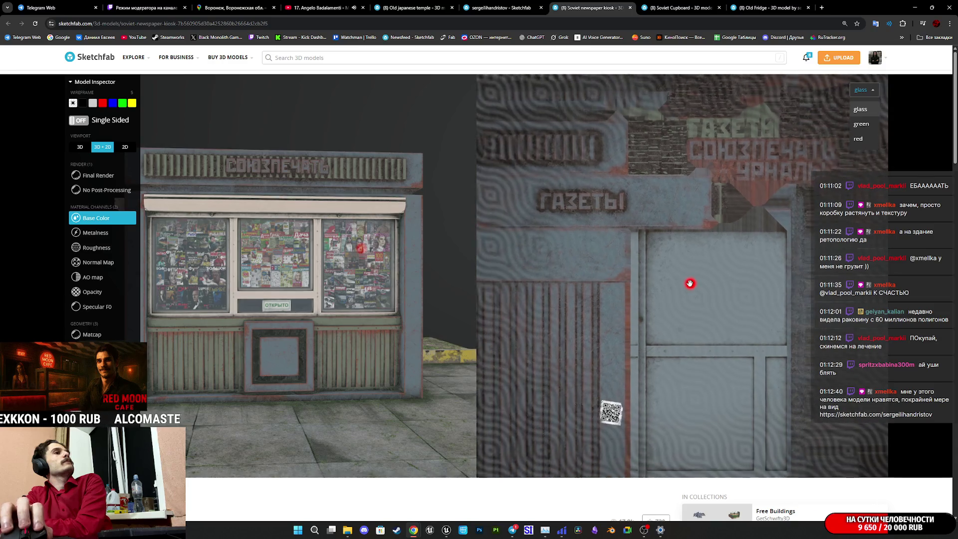
scroll(690, 284, down, 5)
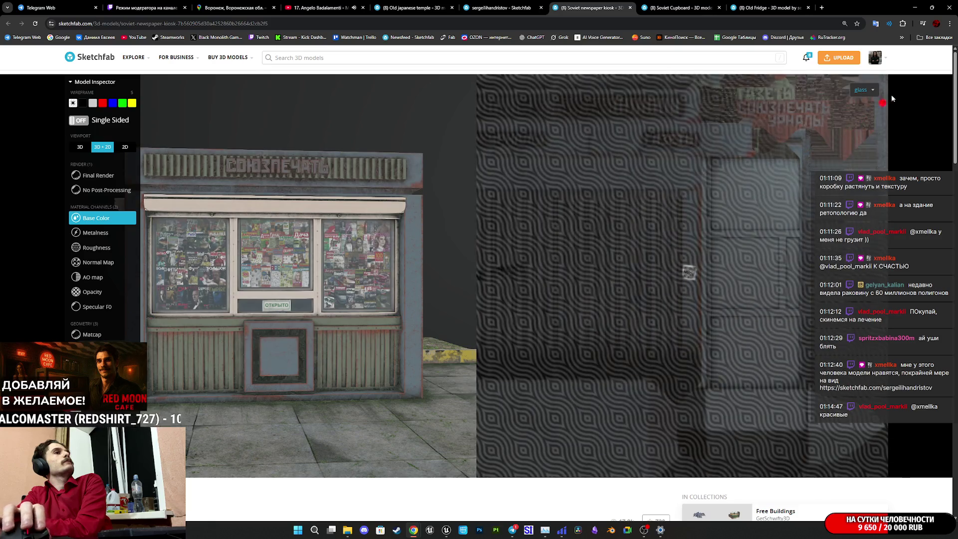
click(862, 124)
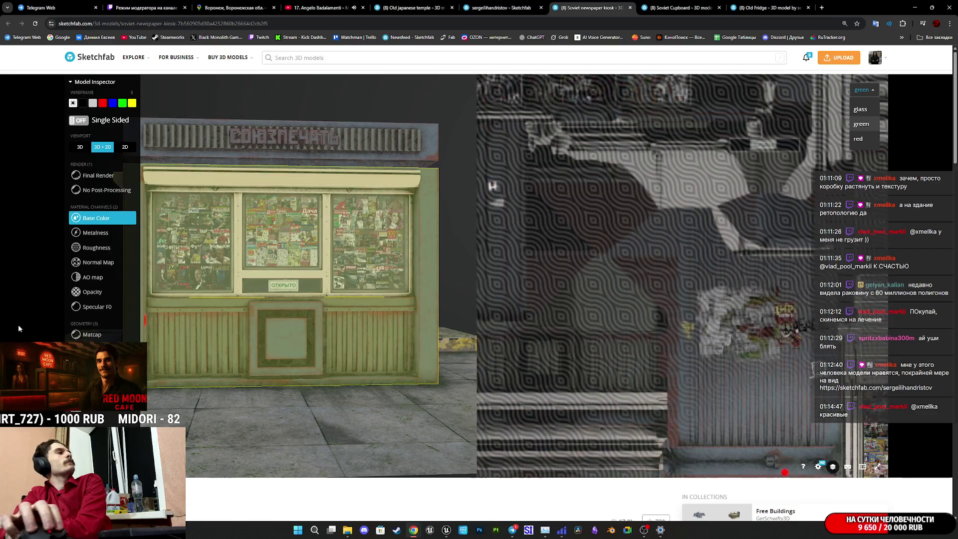
- Switch the kiosk to wireframe, pan its UV layout, and close the kiosk tab
key(5)
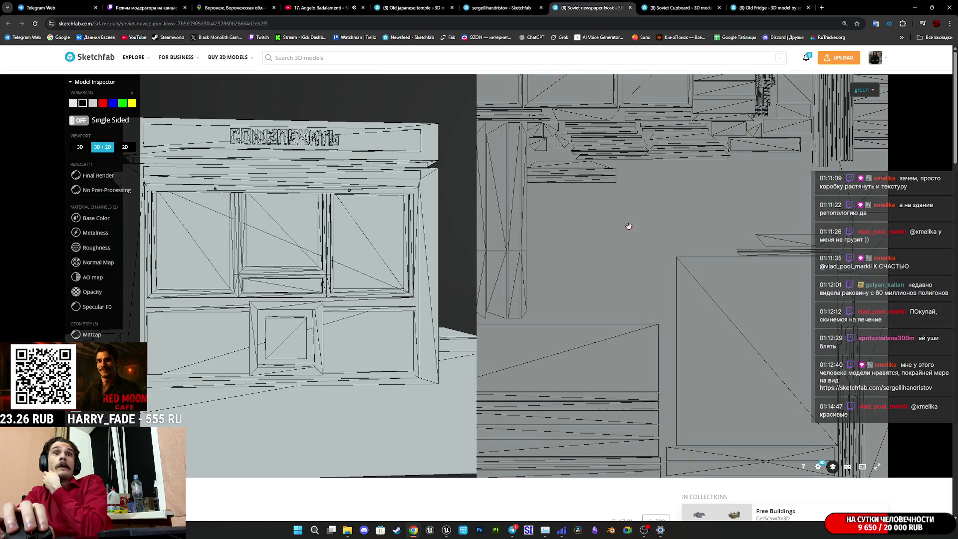
scroll(706, 213, down, 3)
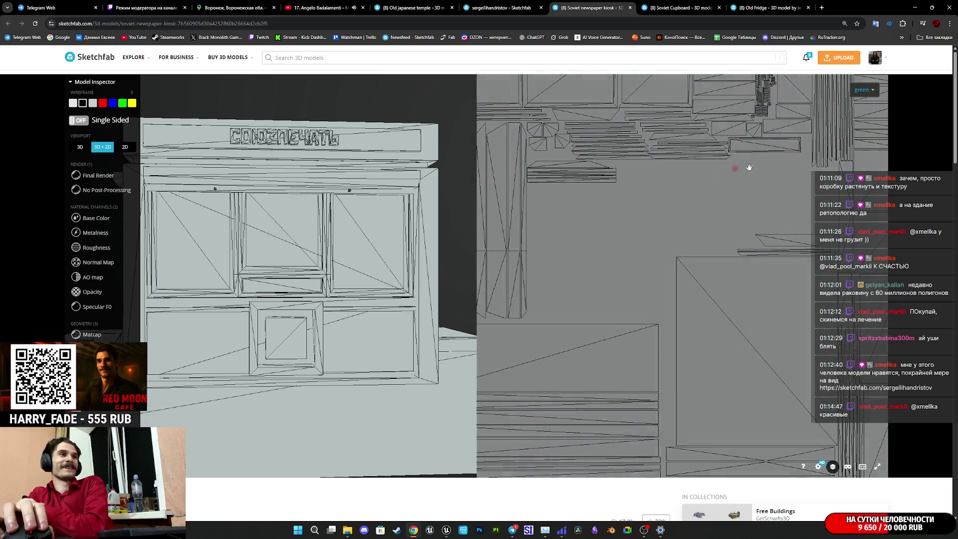
scroll(698, 211, up, 3)
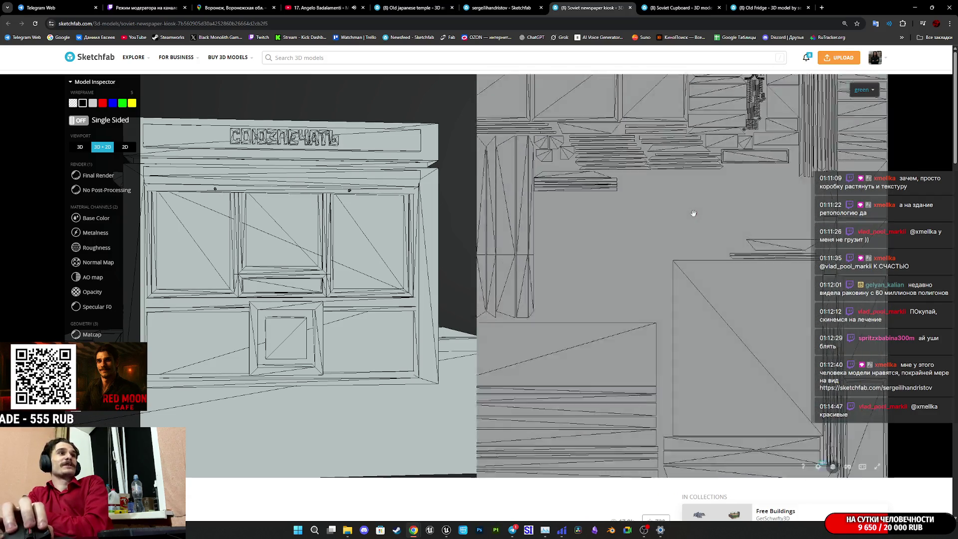
scroll(693, 205, down, 2)
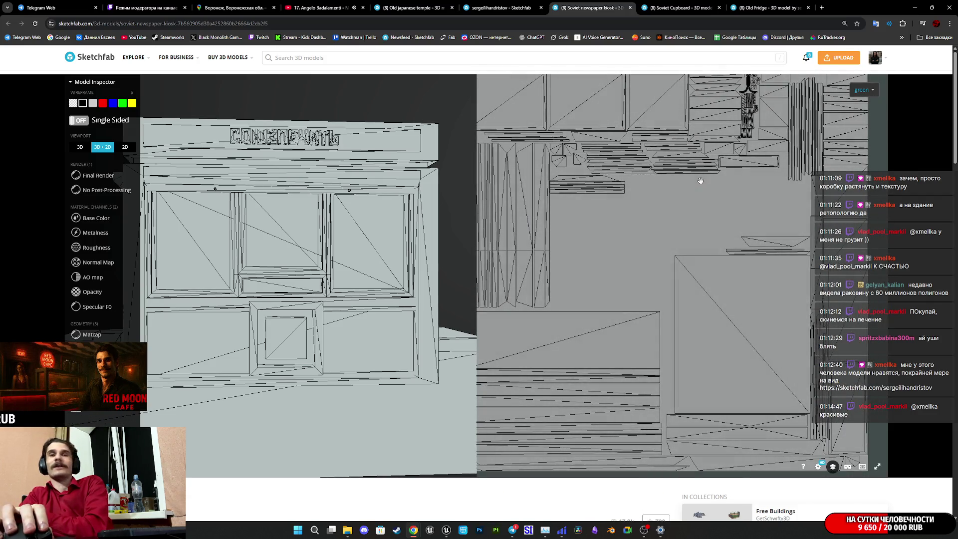
drag(714, 199, 705, 184)
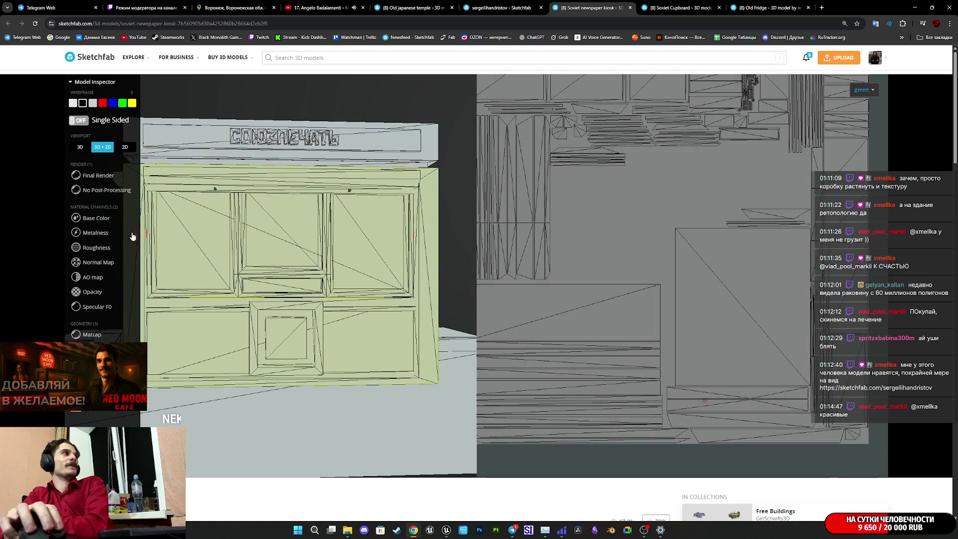
middle_click(607, 4)
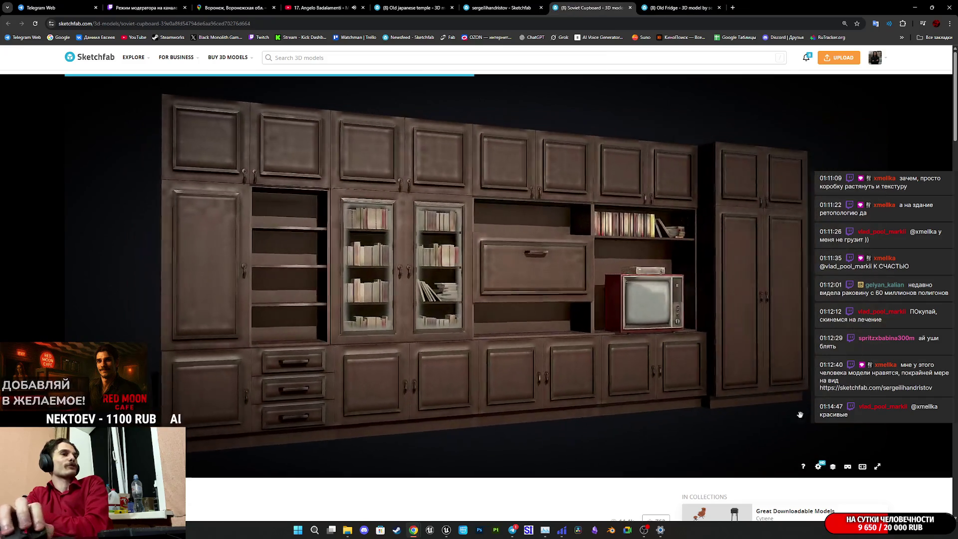
- Show the cupboard in wireframe with its base colour textures beside the 3D view
click(833, 467)
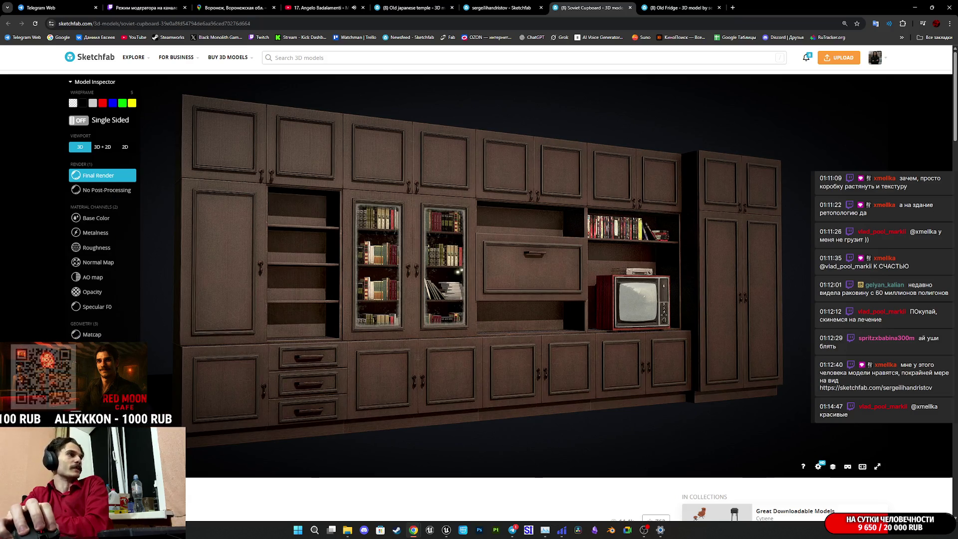
key(5)
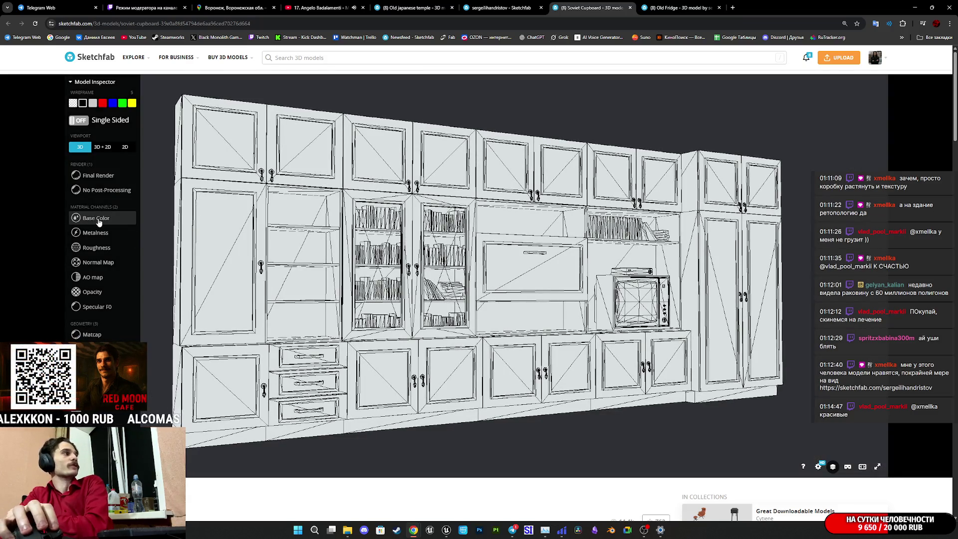
click(98, 220)
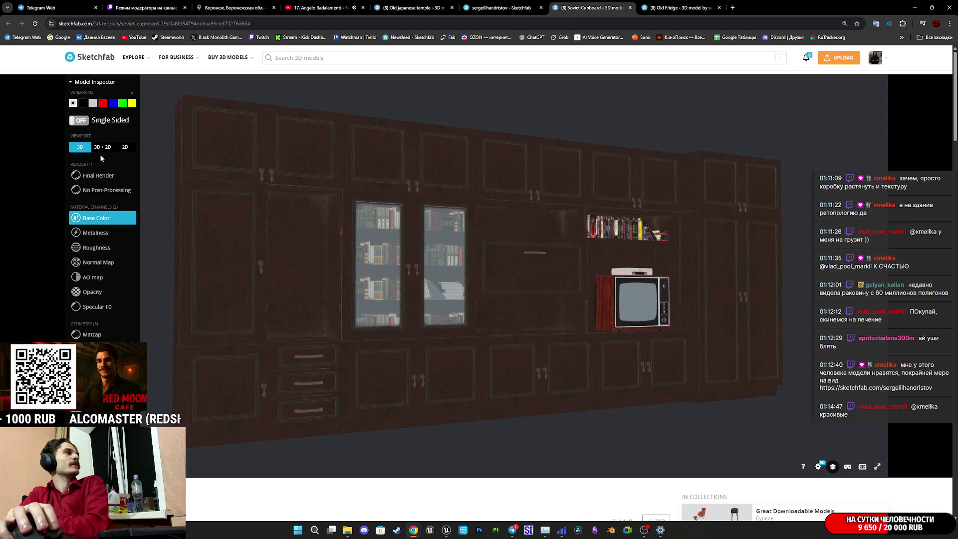
click(102, 147)
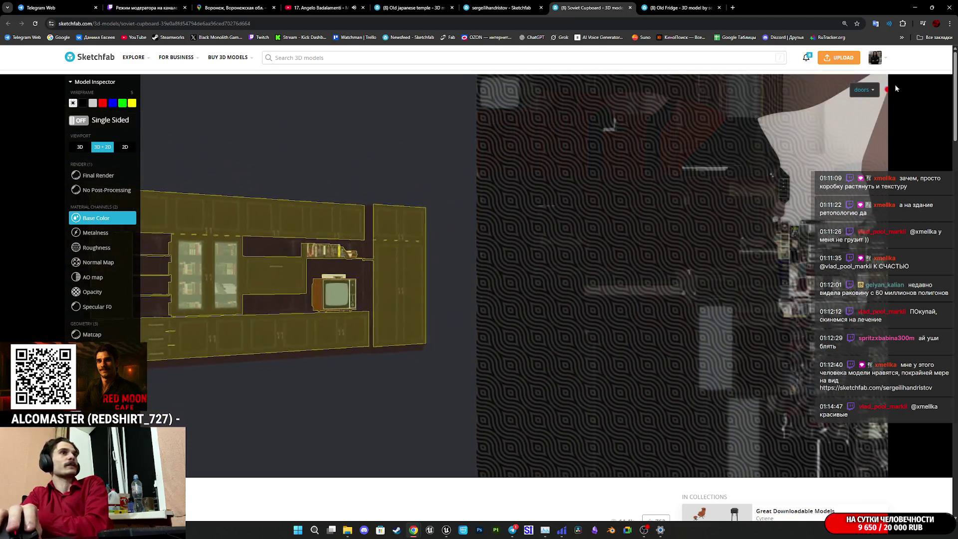
- Compare the body and doors material UV layouts with black wireframe lines
click(863, 90)
click(867, 110)
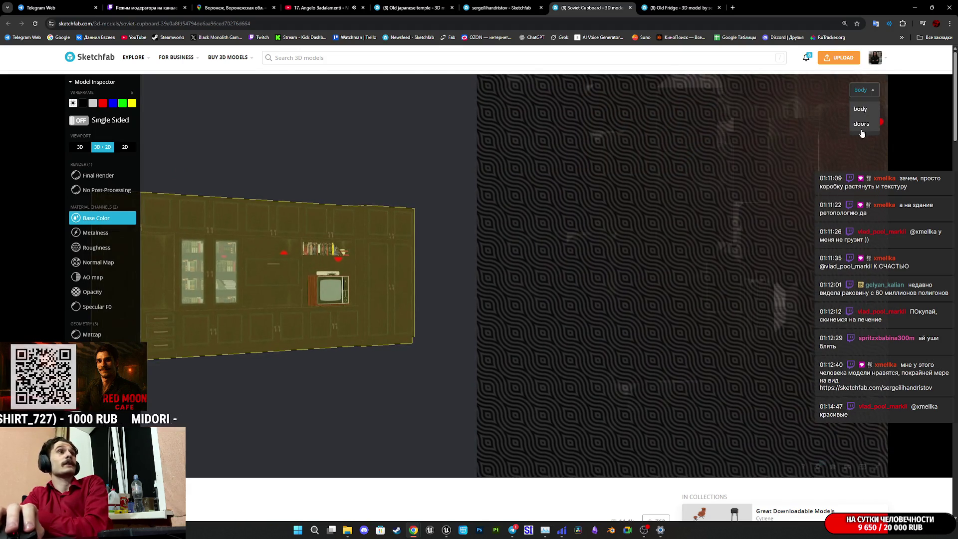
click(861, 124)
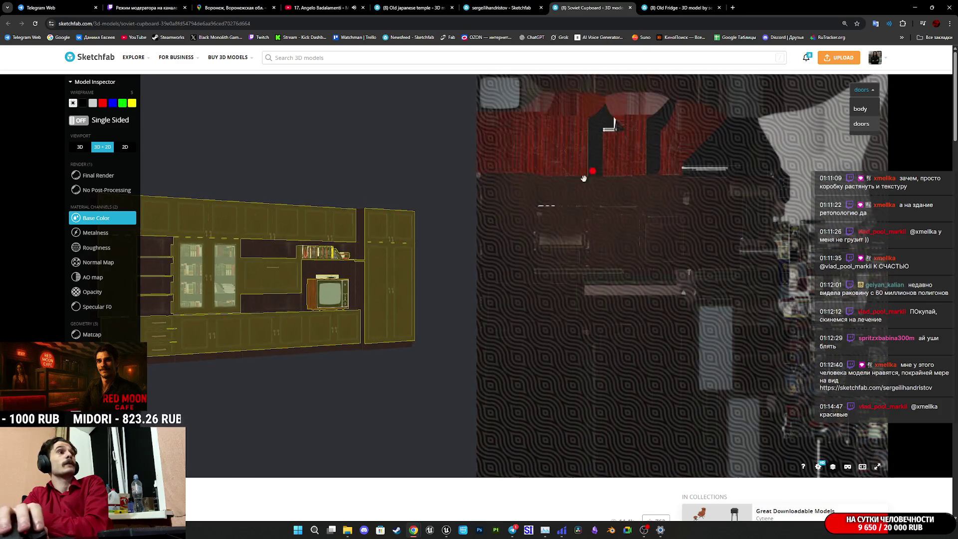
click(82, 103)
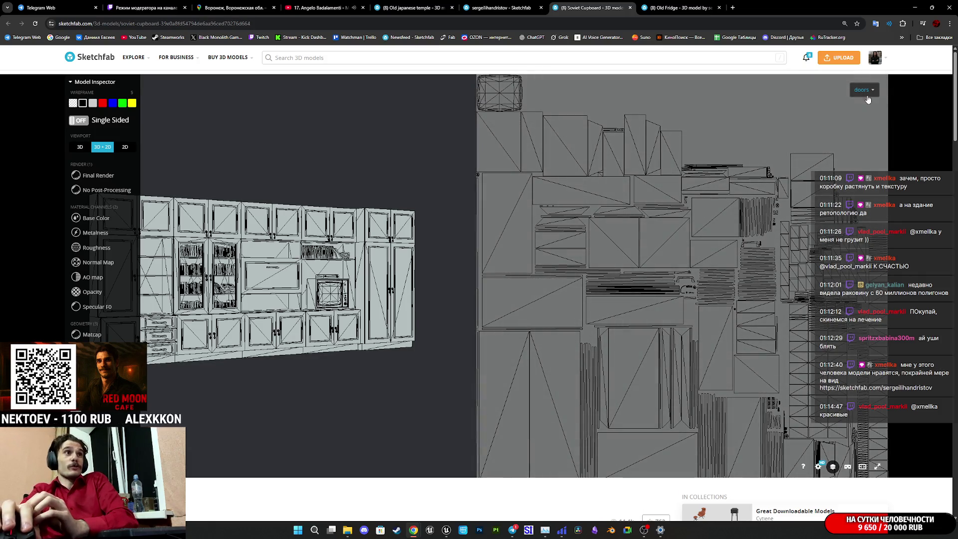
click(863, 109)
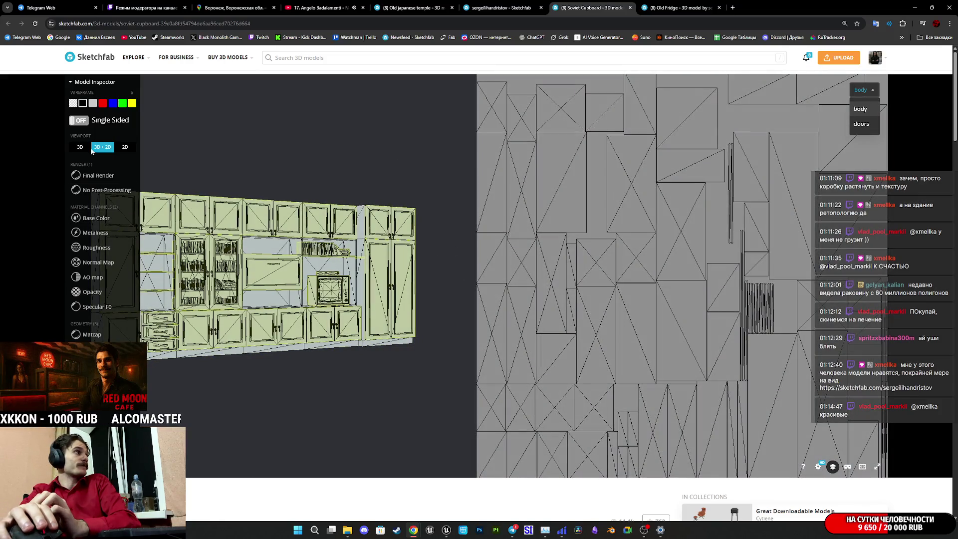
- Return to the 3D-only view, look around the TV, VCR and bookshelf, then close the cupboard tab
click(88, 148)
scroll(227, 193, up, 5)
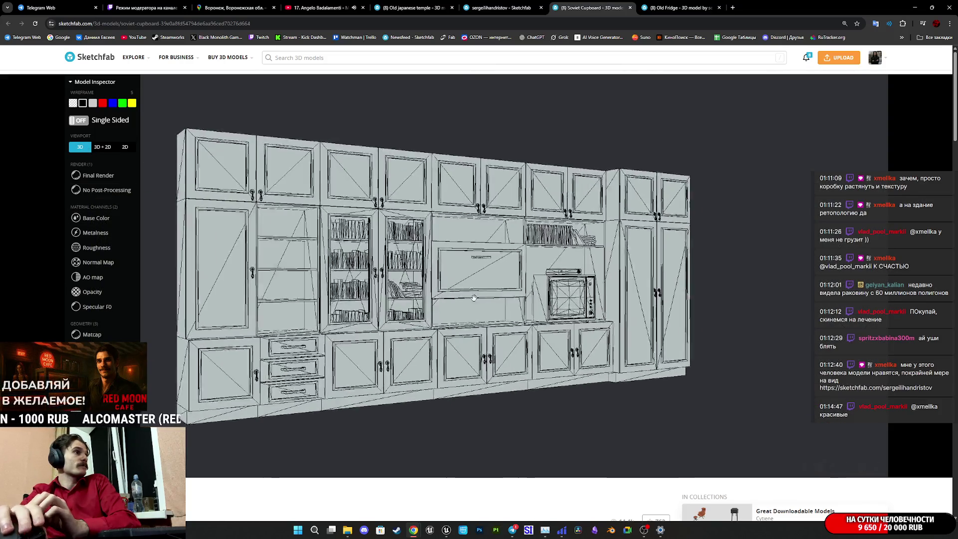
drag(210, 229, 394, 289)
scroll(601, 324, up, 10)
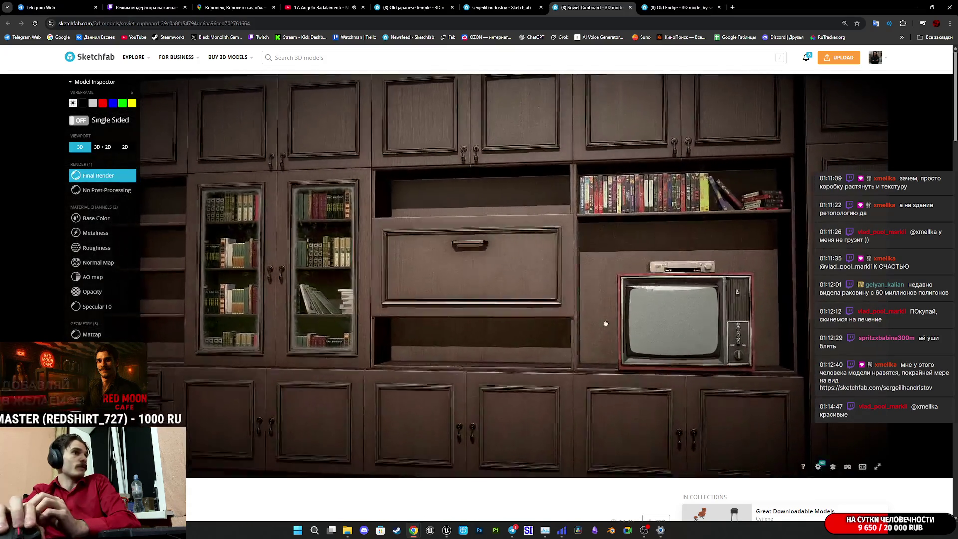
scroll(643, 333, up, 5)
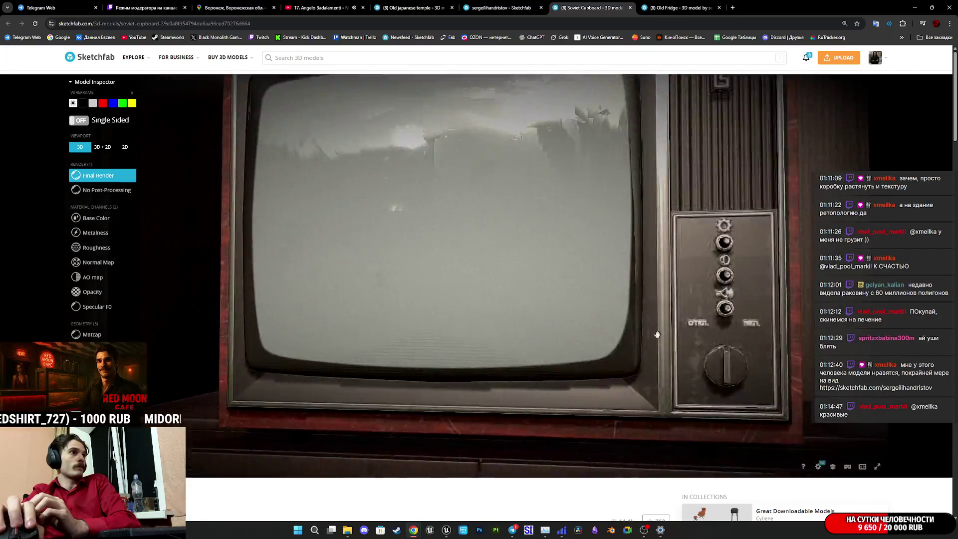
scroll(527, 301, down, 5)
drag(526, 301, 539, 323)
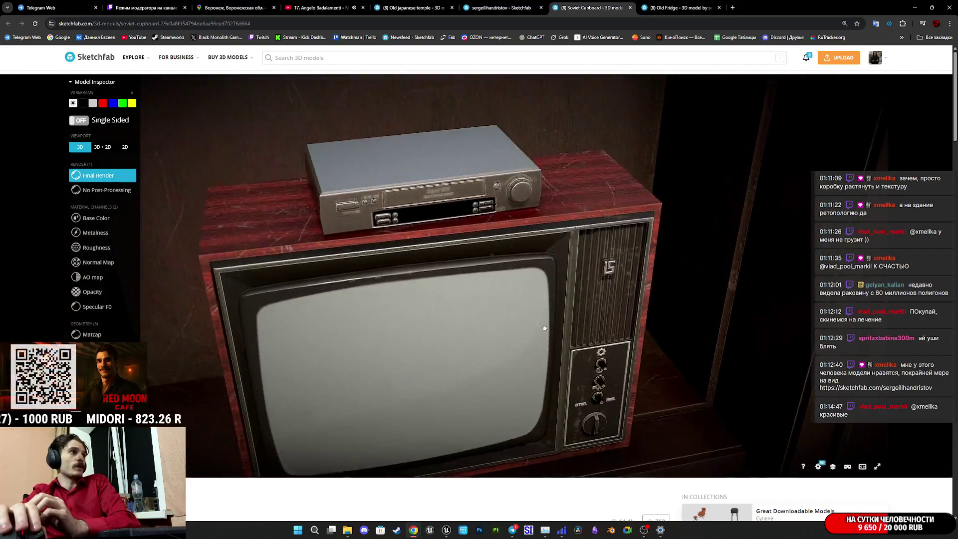
scroll(490, 260, down, 10)
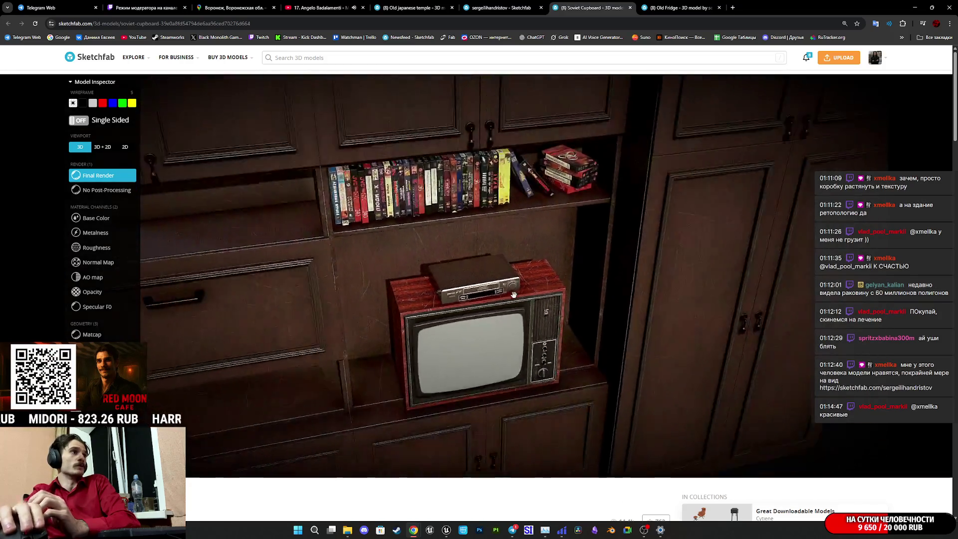
drag(494, 277, 479, 259)
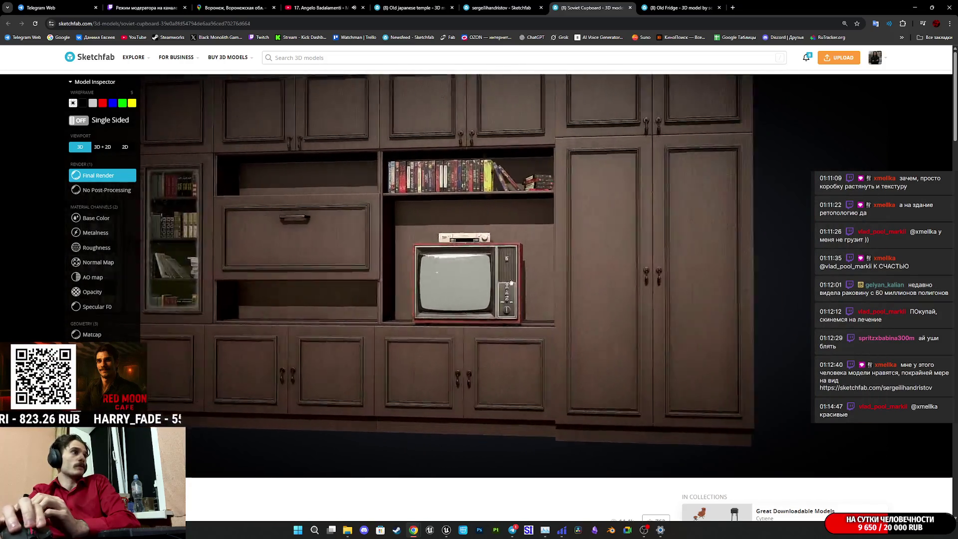
scroll(471, 286, up, 6)
drag(541, 292, 524, 301)
scroll(524, 301, up, 6)
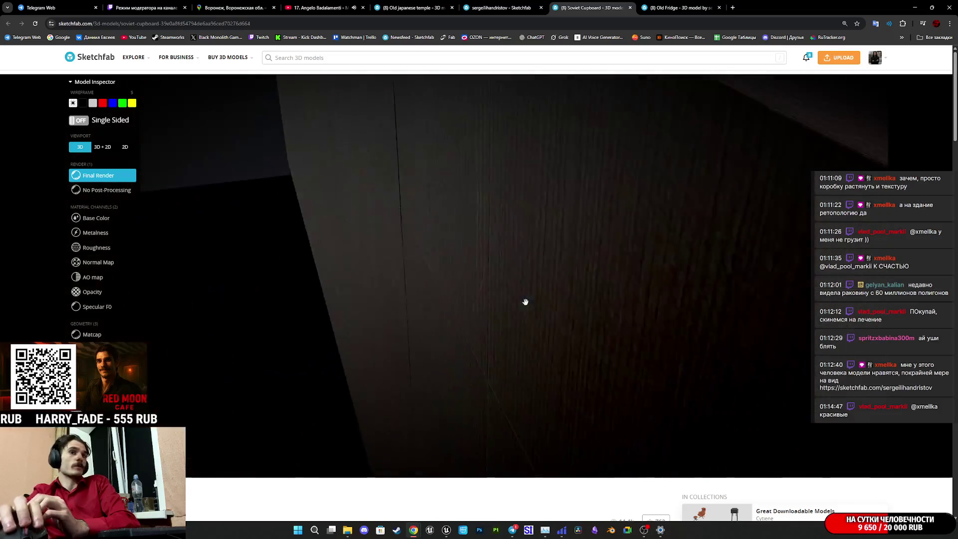
middle_click(555, 4)
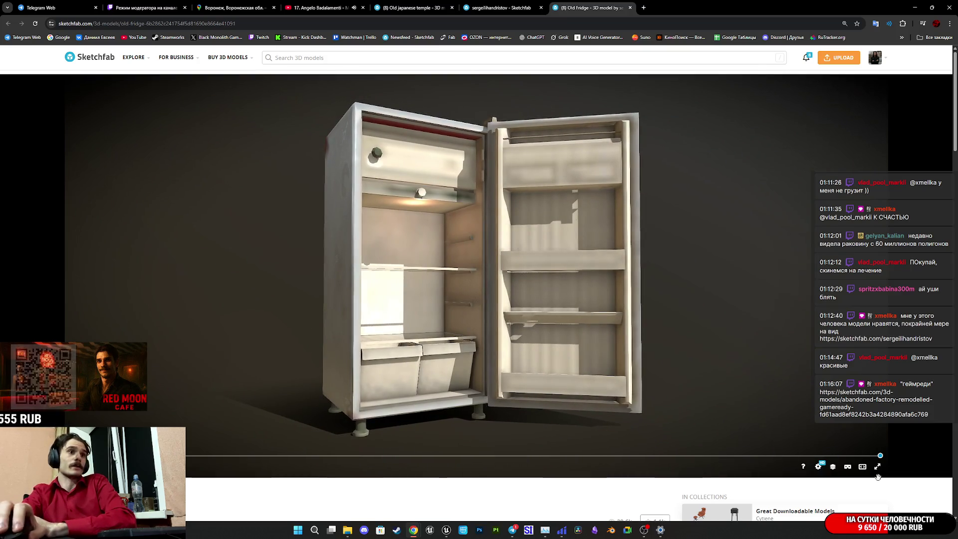
- Show the fridge with base colour textures and the 01 - Default material UVs beside it
click(833, 467)
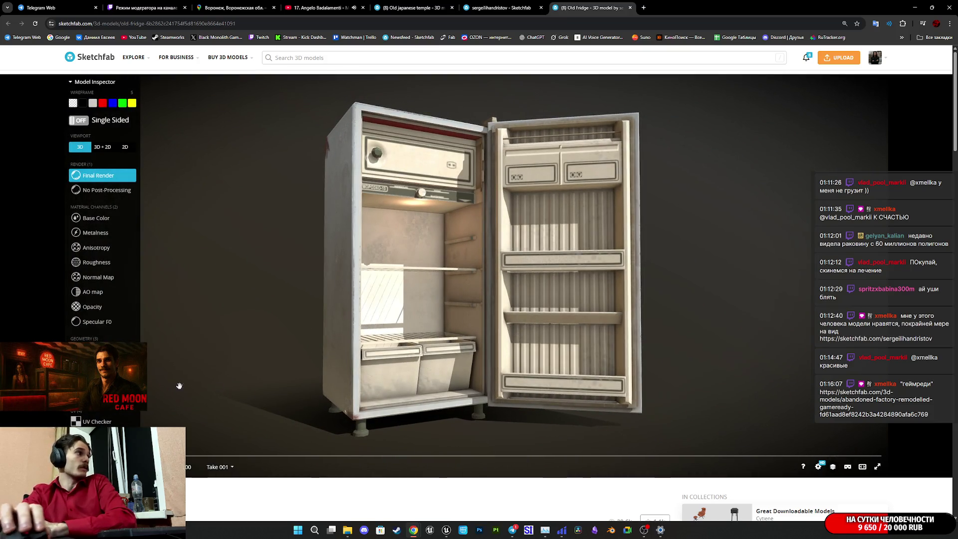
key(5)
mouse_move(261, 263)
mouse_down()
mouse_move(300, 254)
mouse_move(246, 227)
mouse_up()
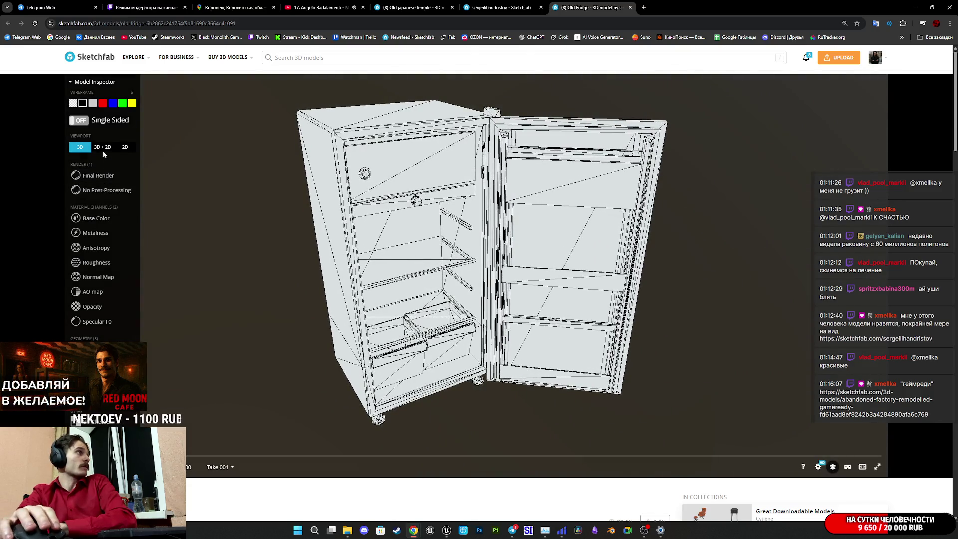
click(103, 147)
click(101, 220)
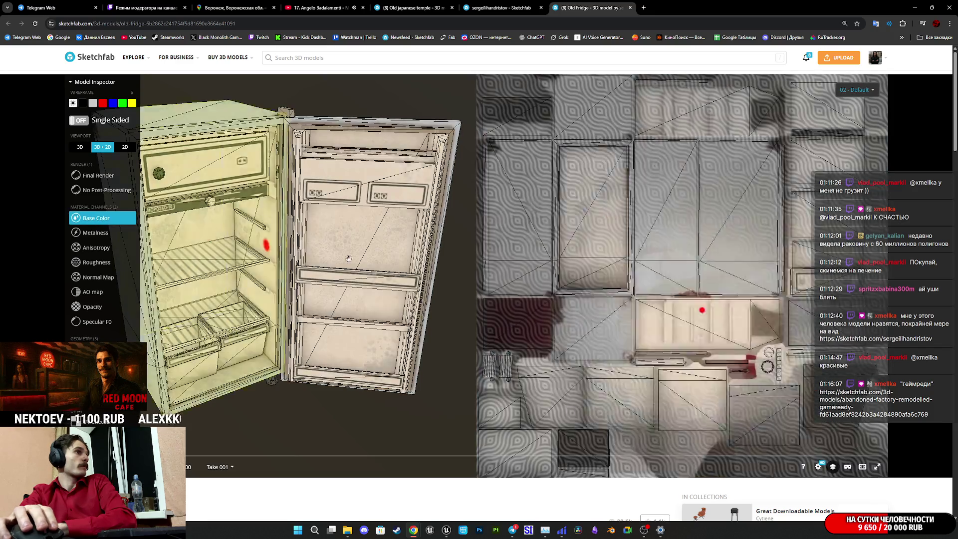
key(5)
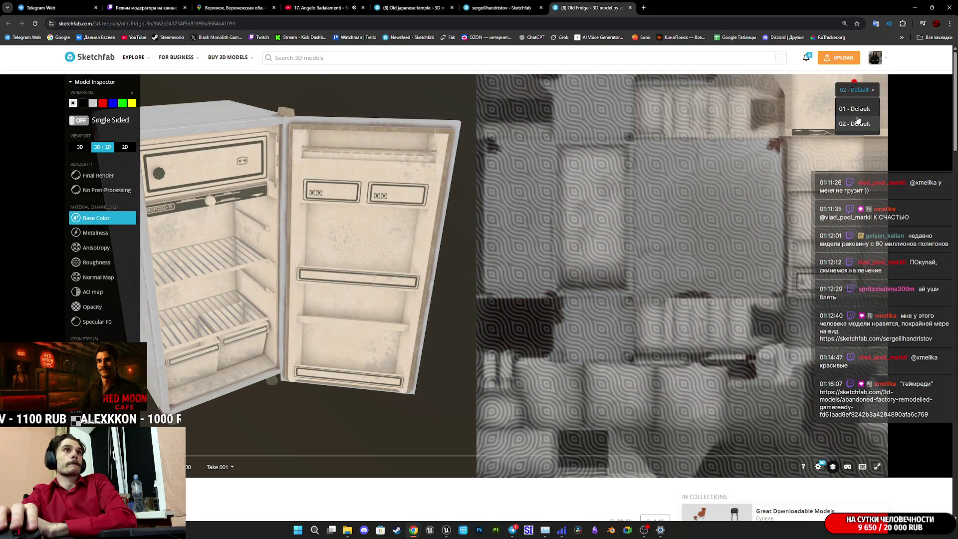
click(853, 109)
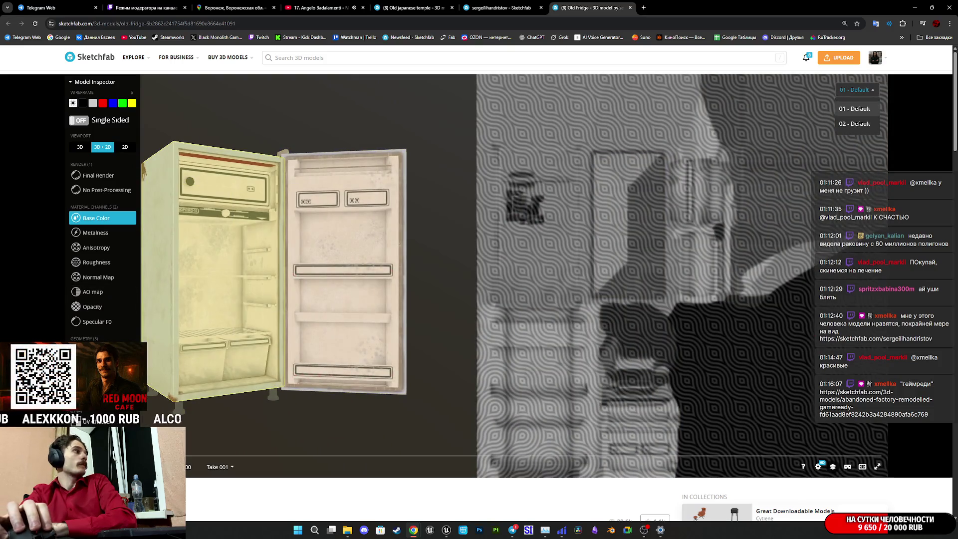
key(5)
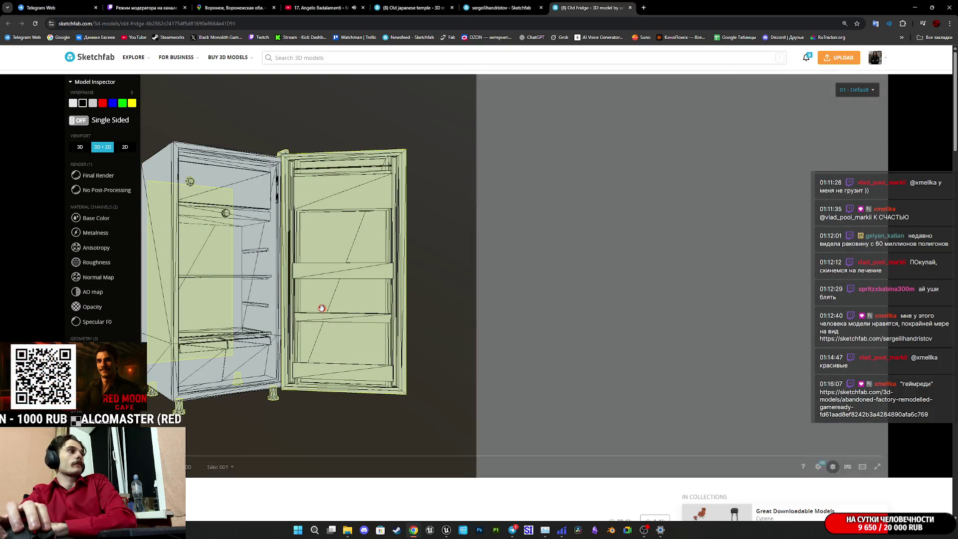
- Compare the 02 - Default and 01 - Default material UV layouts
click(322, 308)
scroll(216, 295, up, 3)
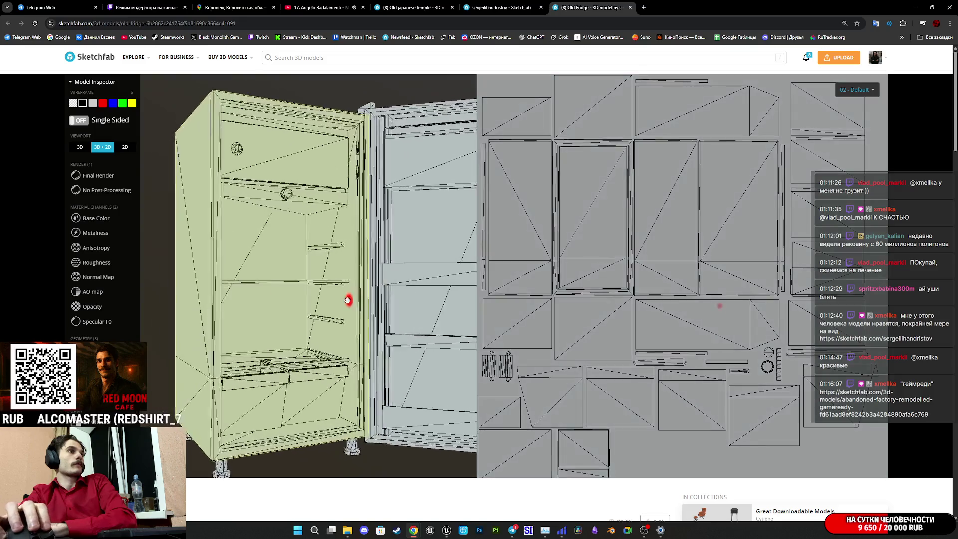
scroll(439, 342, down, 3)
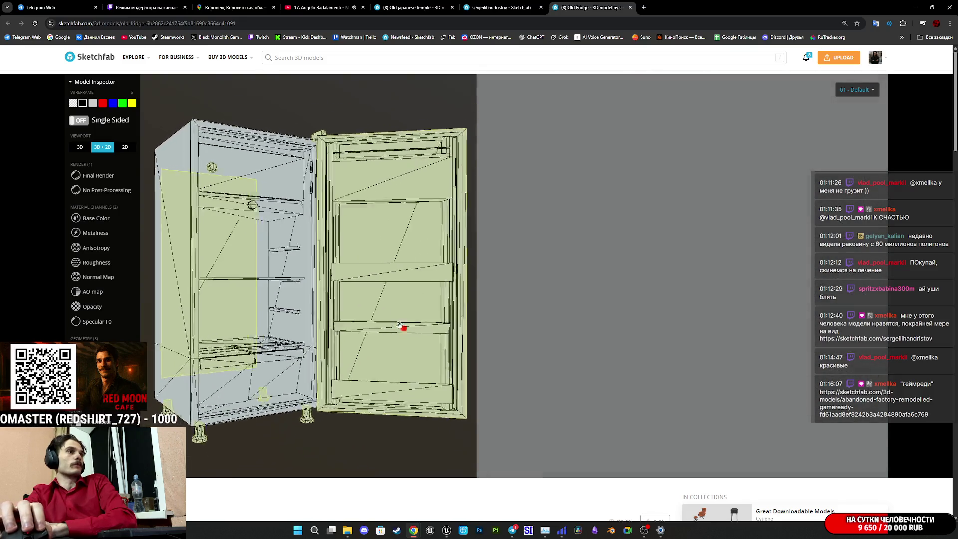
click(787, 227)
scroll(711, 259, up, 5)
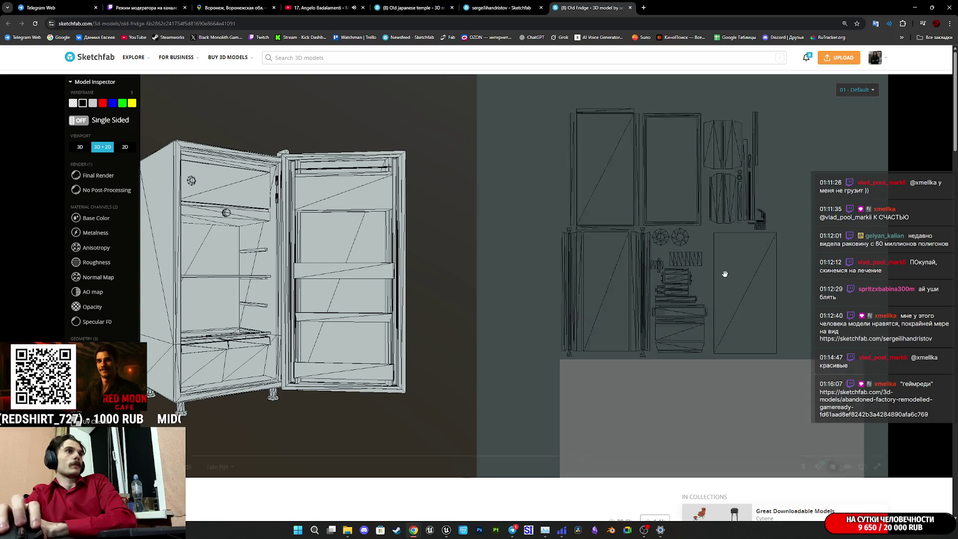
scroll(702, 294, up, 3)
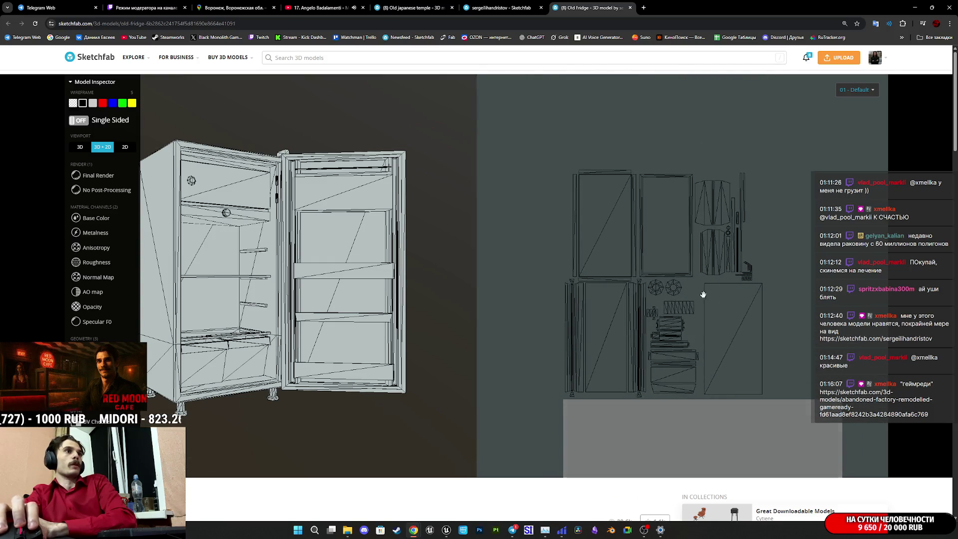
scroll(698, 297, down, 3)
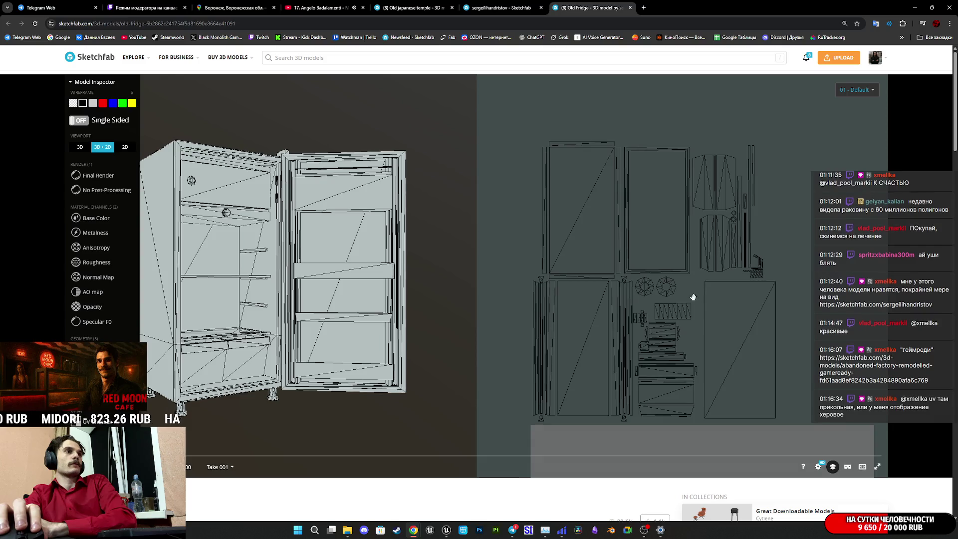
scroll(770, 303, down, 5)
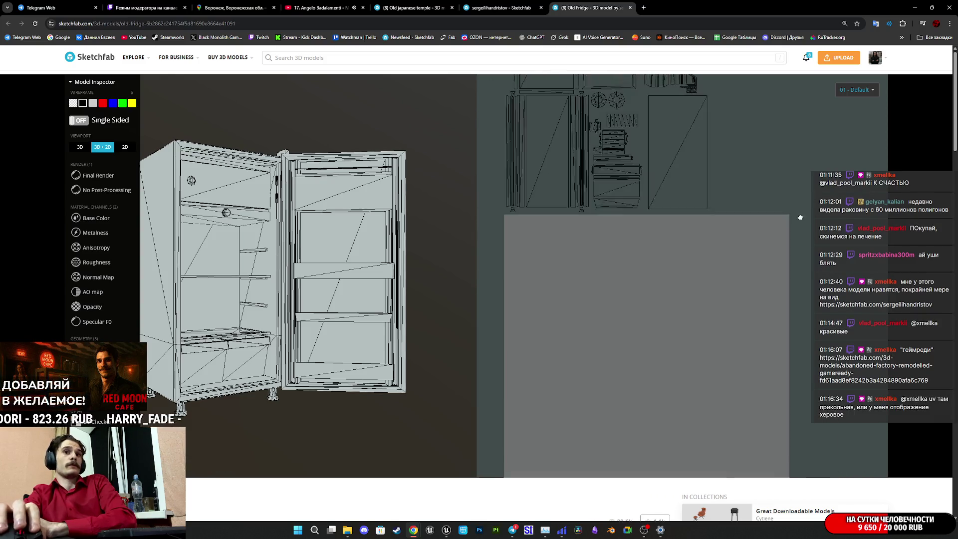
scroll(750, 363, up, 6)
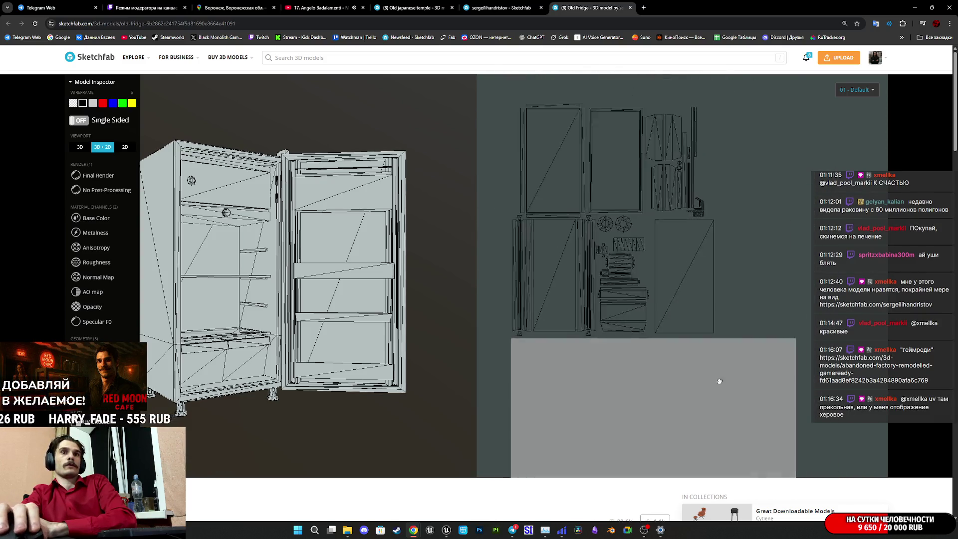
scroll(704, 301, down, 2)
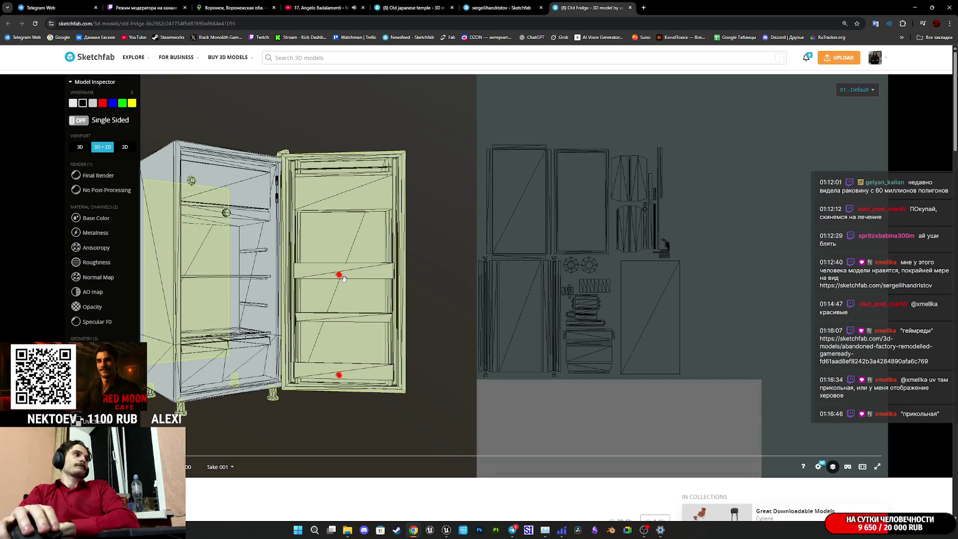
- Show the fridge body's material UVs, frame the fridge, and close the Old Fridge tab
click(251, 317)
double_click(251, 317)
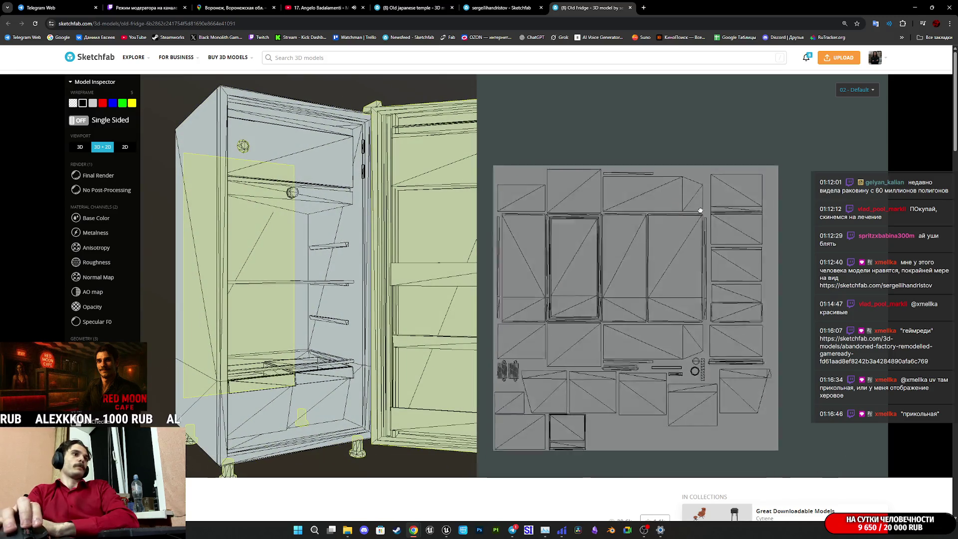
scroll(701, 327, up, 5)
scroll(721, 317, down, 8)
scroll(737, 350, up, 5)
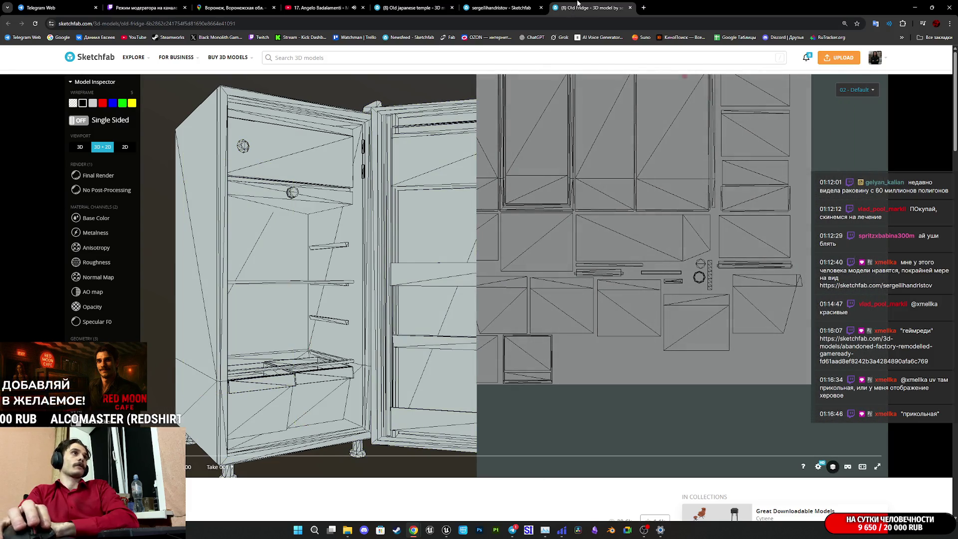
middle_click(592, 4)
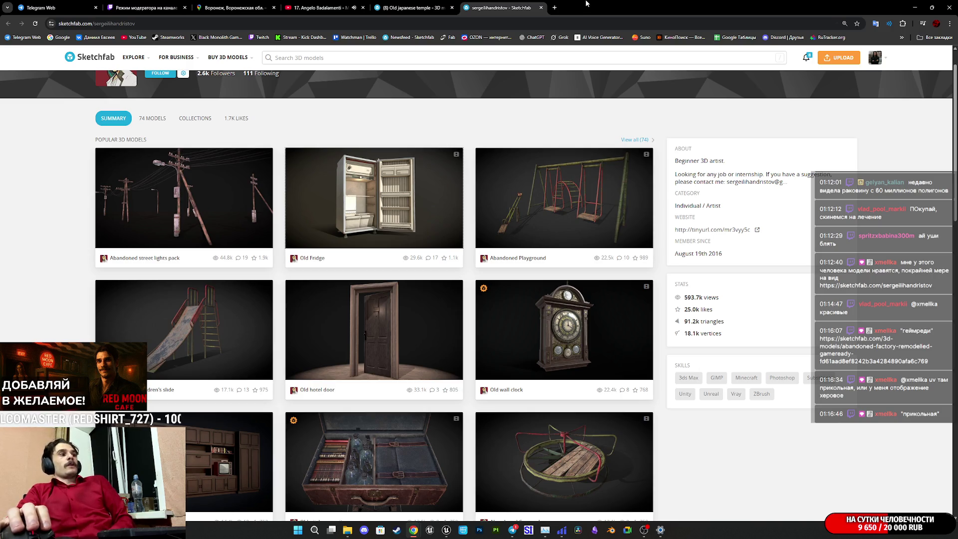
- Open the Abandoned street lights pack and show its base colour texture in a 2D pane
middle_click(469, 228)
click(607, 3)
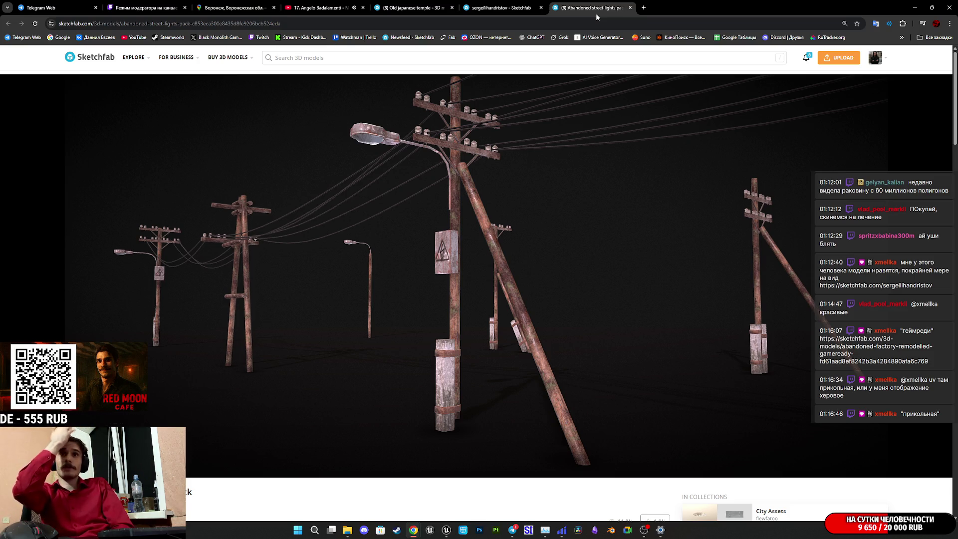
mouse_move(562, 193)
mouse_down()
mouse_move(456, 265)
mouse_move(632, 222)
mouse_up()
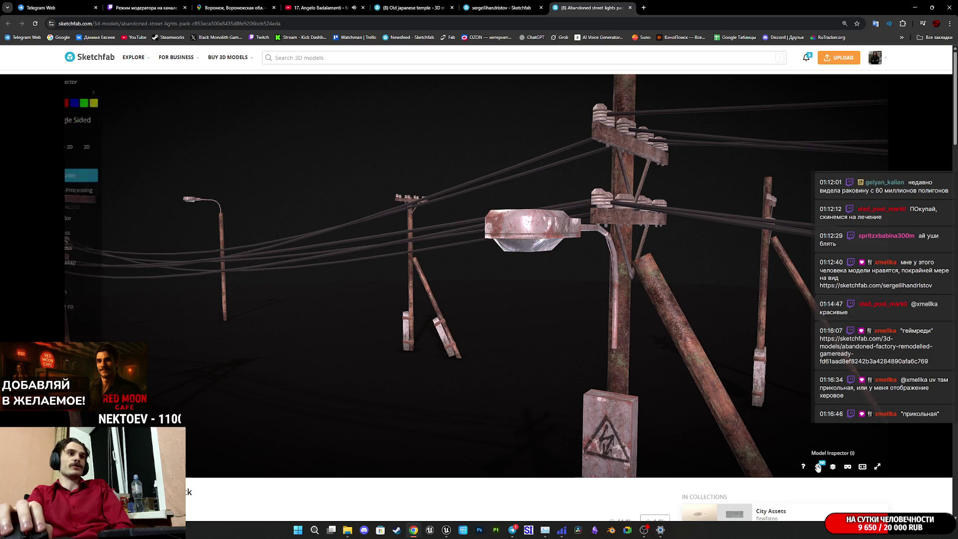
click(831, 466)
key(3)
key(5)
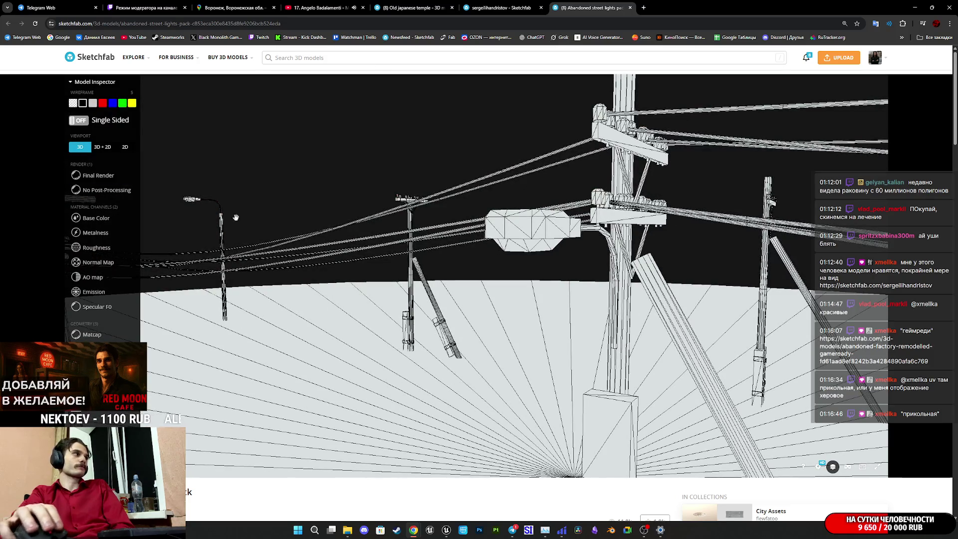
click(98, 175)
click(102, 147)
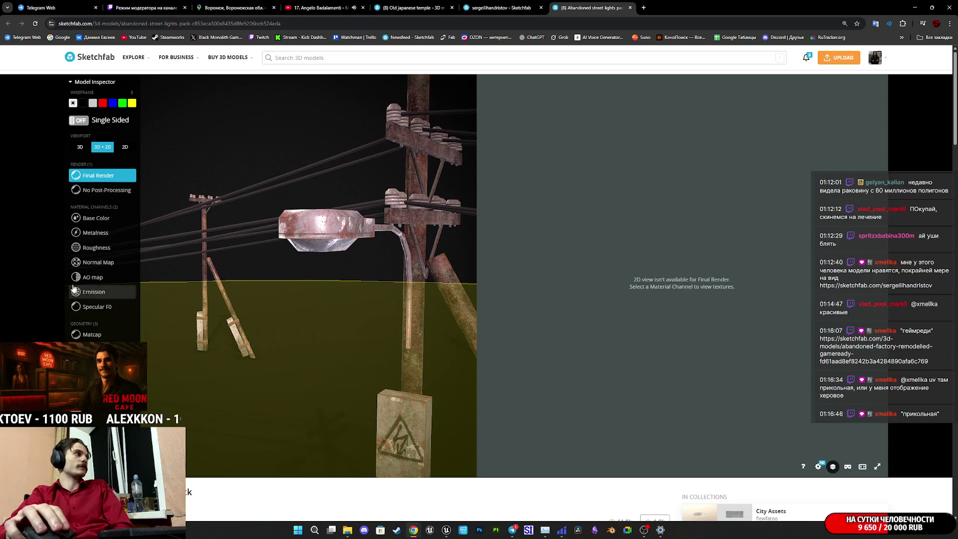
click(99, 220)
- Select the pillars material to view its UV layout, then return to the artist's profile
mouse_move(406, 335)
mouse_down()
mouse_move(417, 387)
mouse_move(398, 393)
mouse_up()
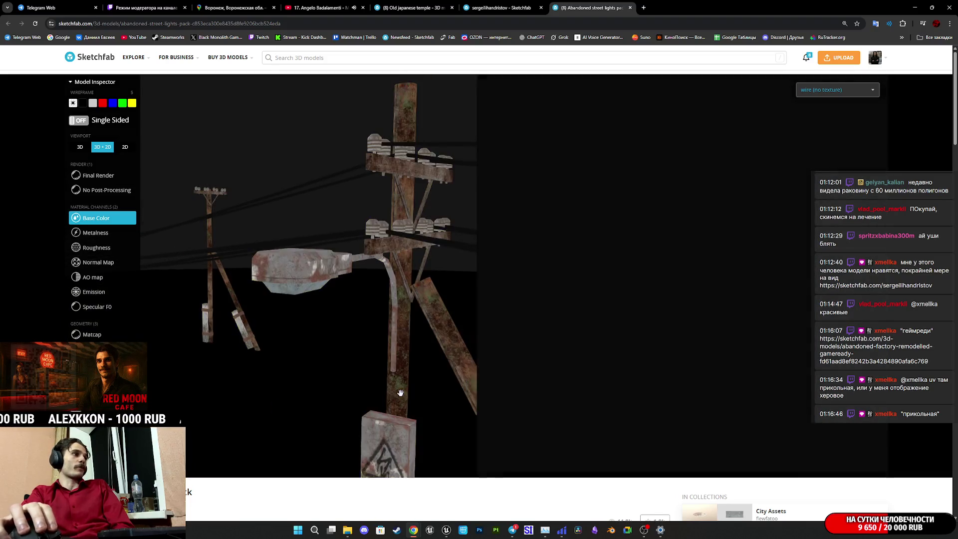
scroll(400, 392, down, 5)
click(840, 91)
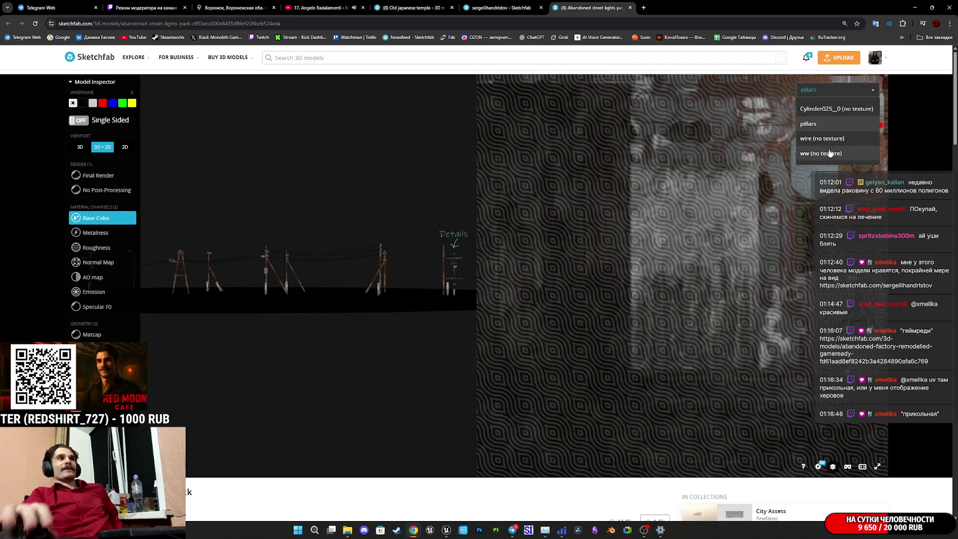
click(96, 218)
click(83, 103)
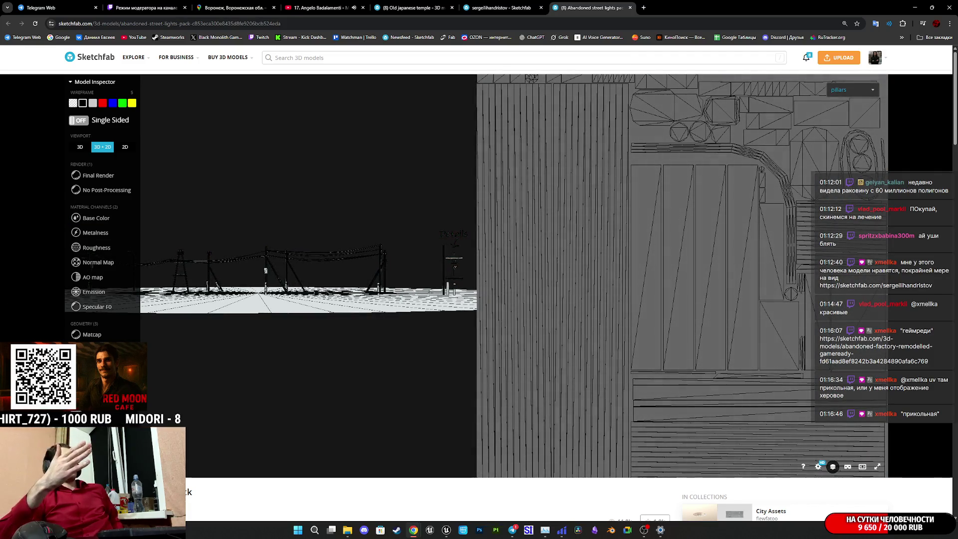
scroll(598, 324, down, 3)
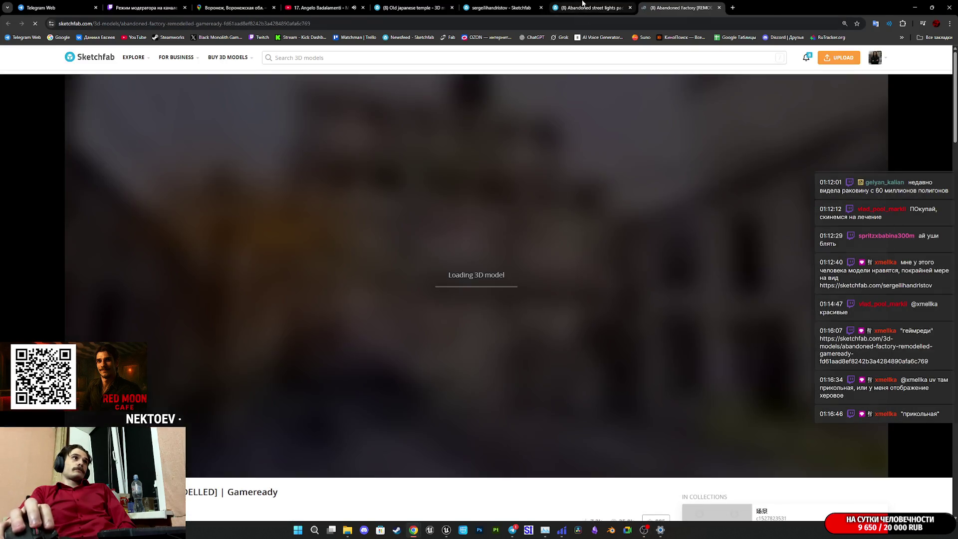
click(500, 6)
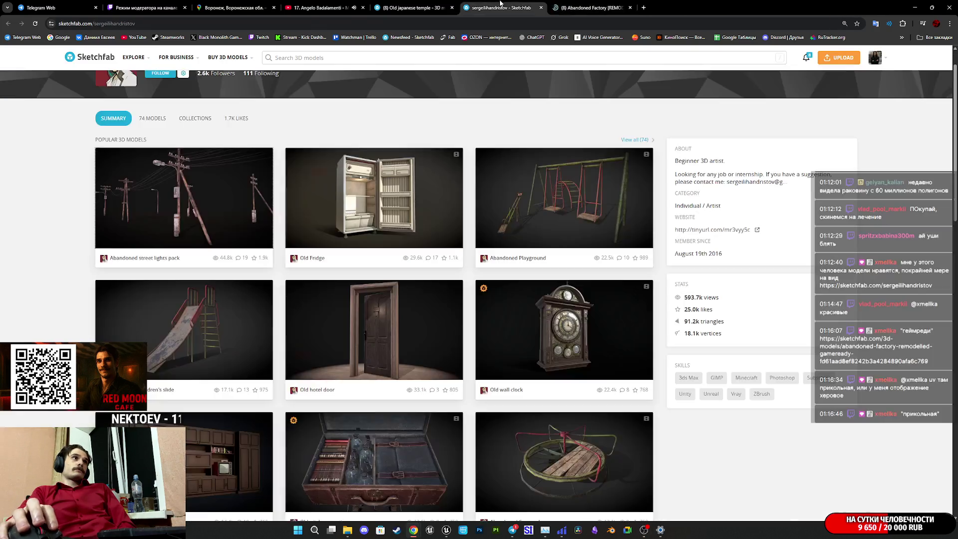
- Close the profile tab and view the Abandoned Factory's GARAGE building from above
middle_click(500, 4)
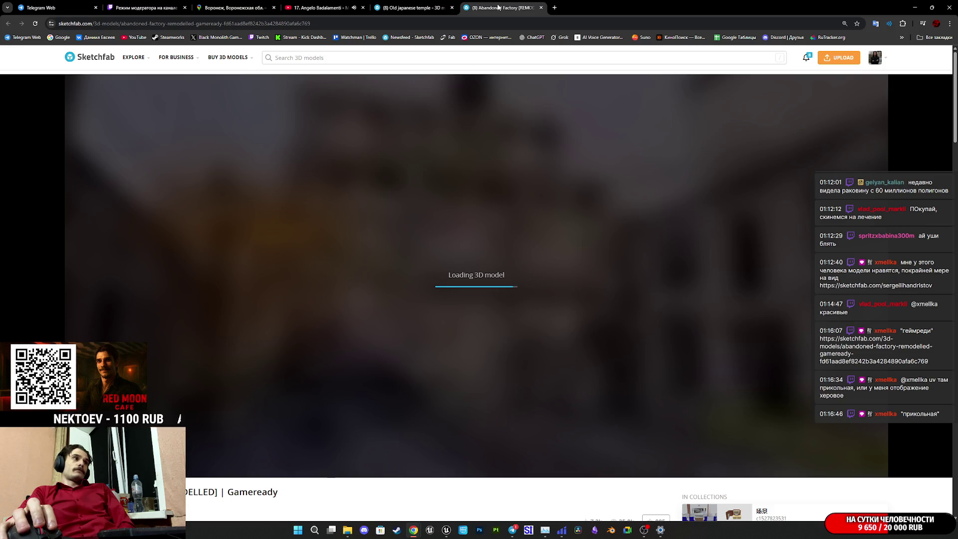
scroll(440, 305, down, 5)
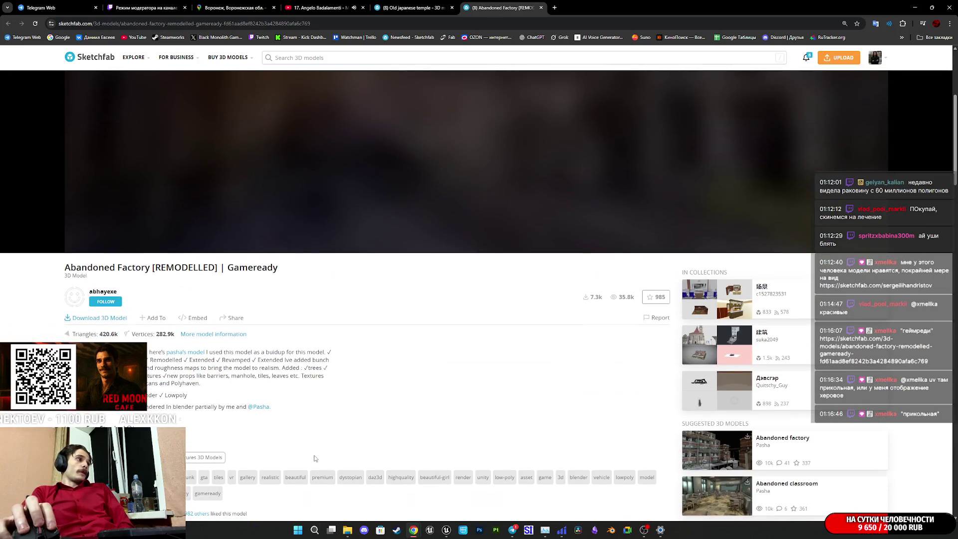
scroll(314, 430, up, 5)
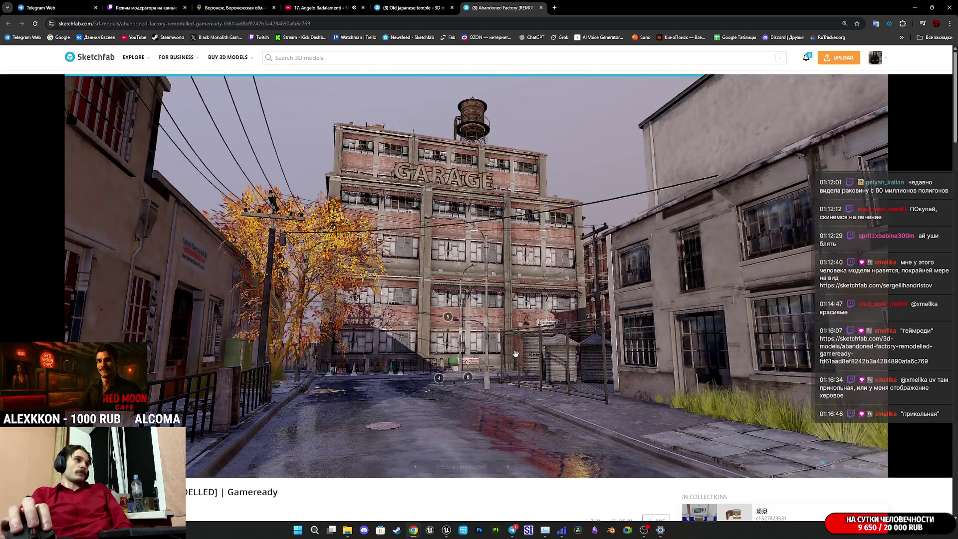
mouse_move(511, 312)
mouse_down()
mouse_move(503, 325)
mouse_move(542, 354)
mouse_move(678, 423)
mouse_up()
scroll(502, 327, up, 3)
scroll(499, 330, up, 3)
- Show the factory in wireframe with base colour textures, zooming in on its buildings
click(833, 467)
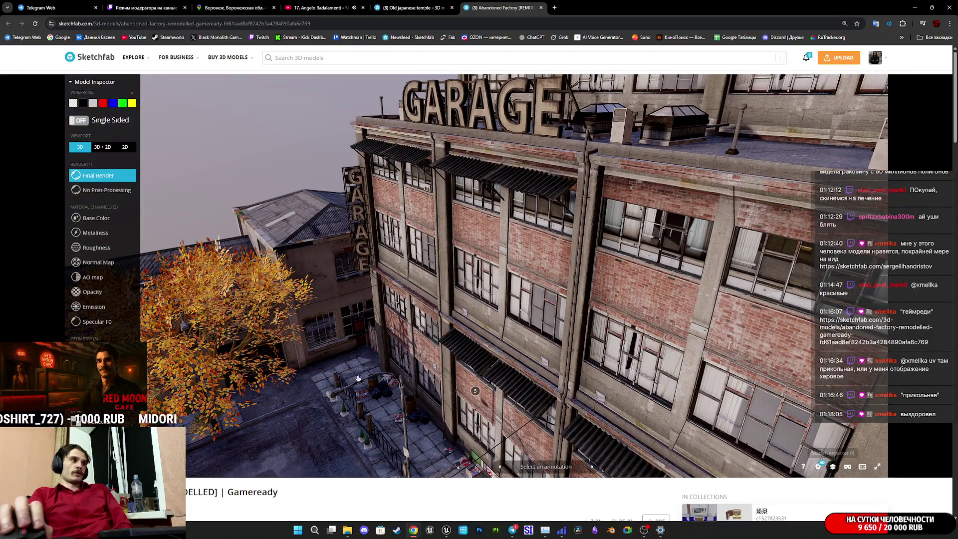
key(5)
drag(511, 106, 413, 277)
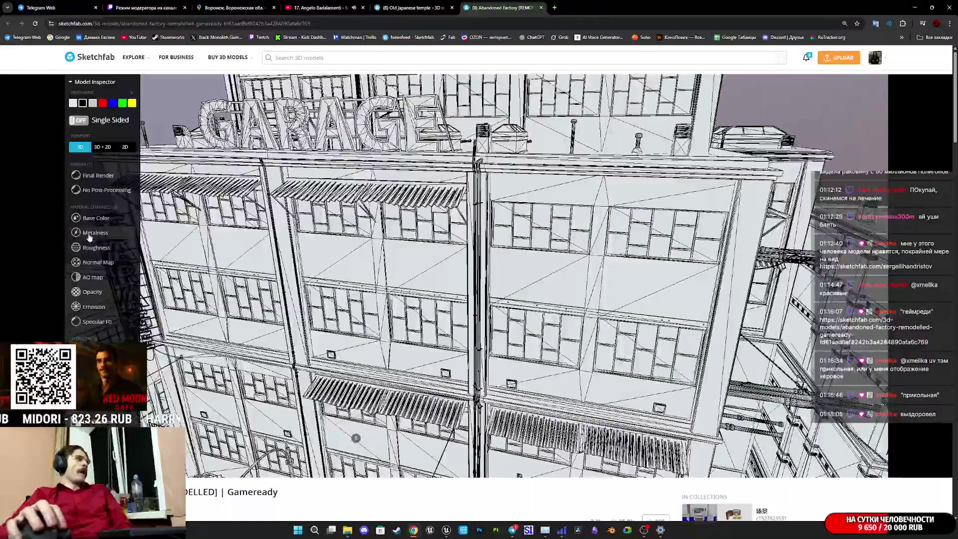
click(105, 149)
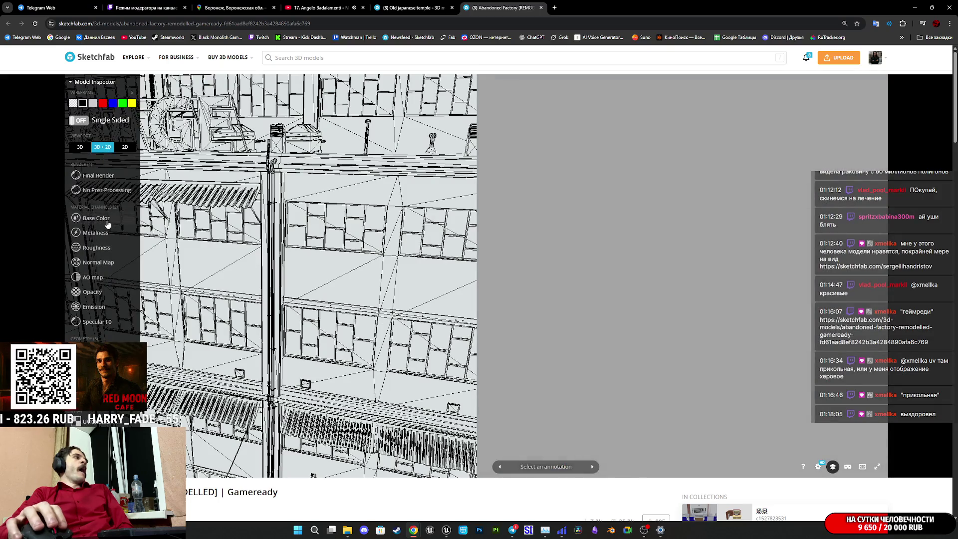
click(107, 225)
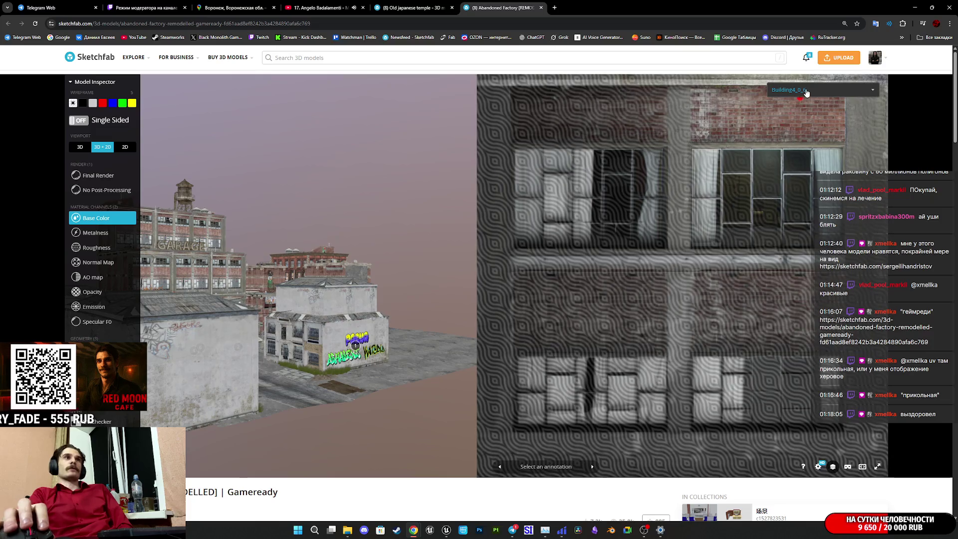
double_click(354, 388)
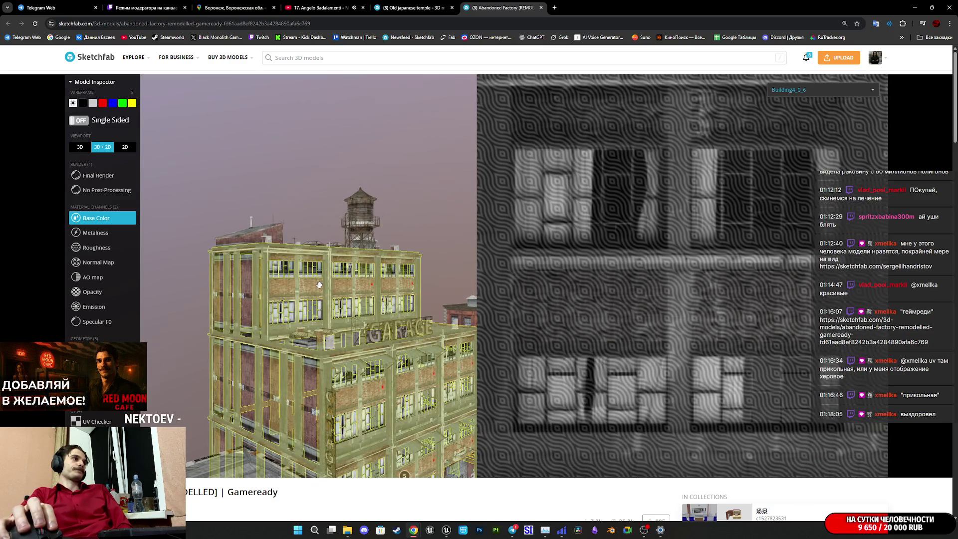
double_click(411, 349)
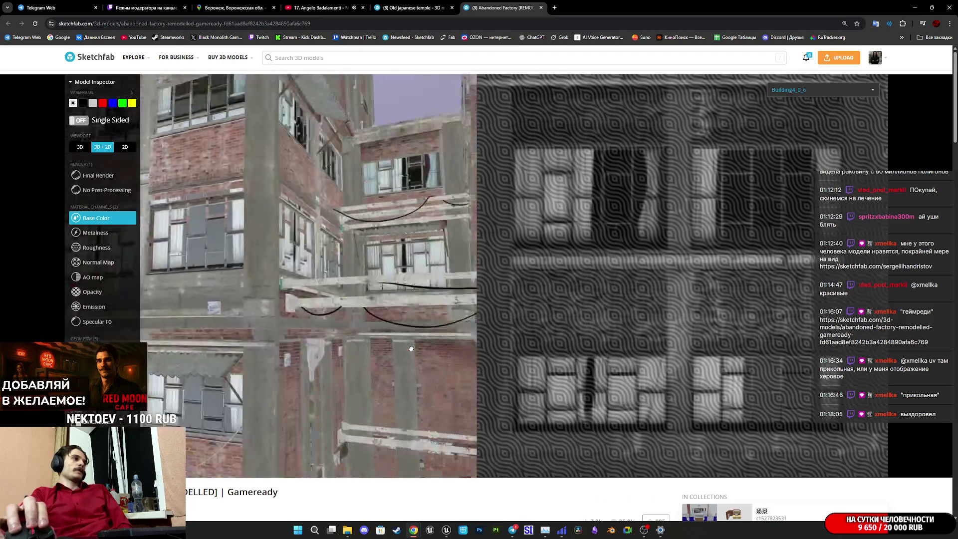
scroll(411, 348, down, 10)
drag(379, 329, 324, 297)
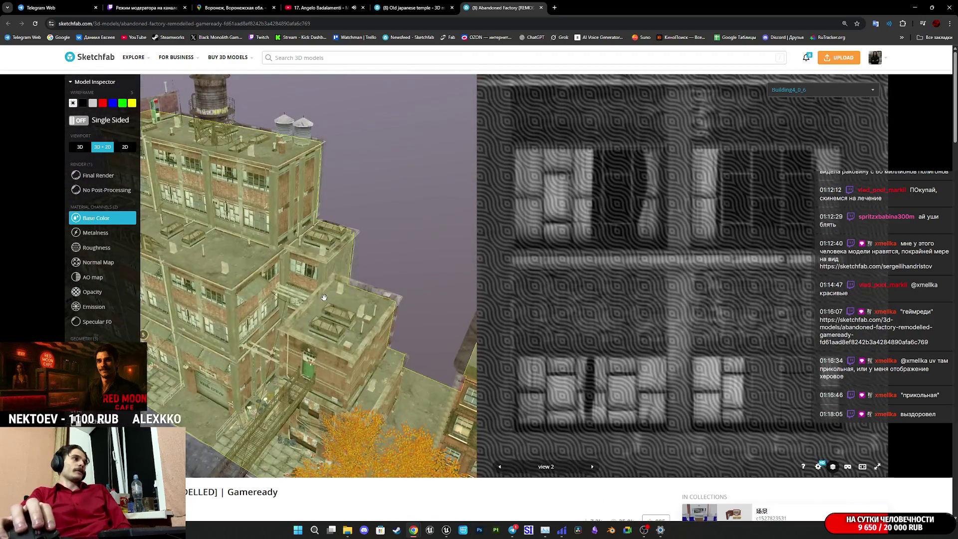
scroll(322, 300, down, 10)
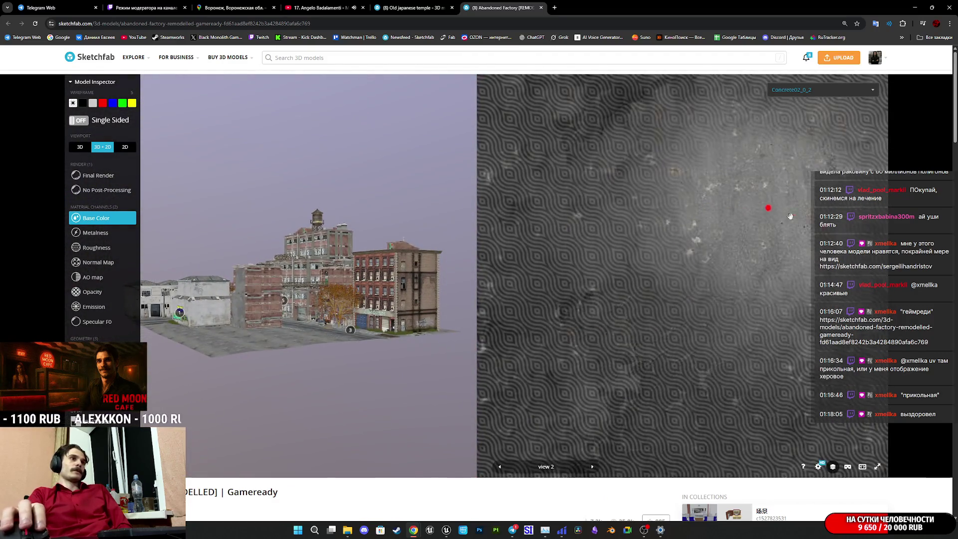
double_click(318, 274)
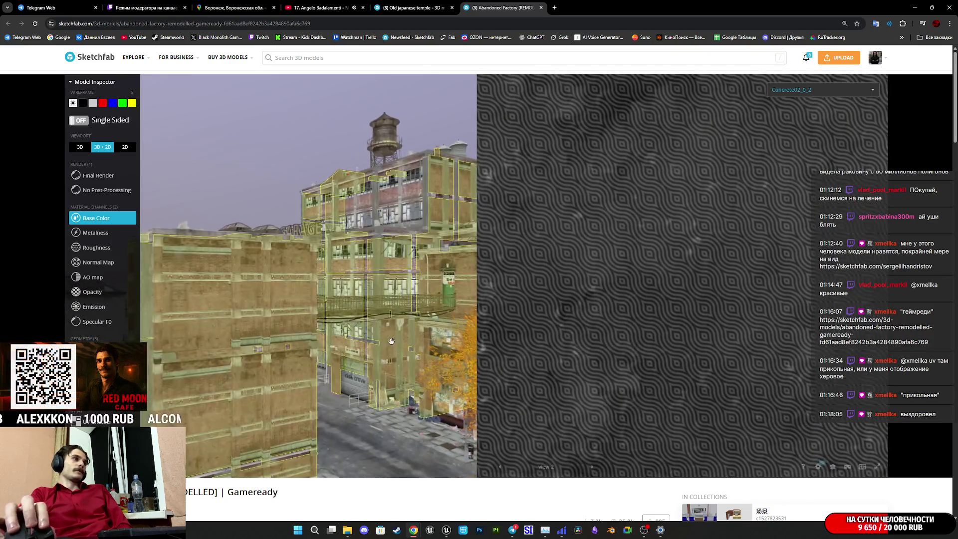
scroll(377, 345, down, 10)
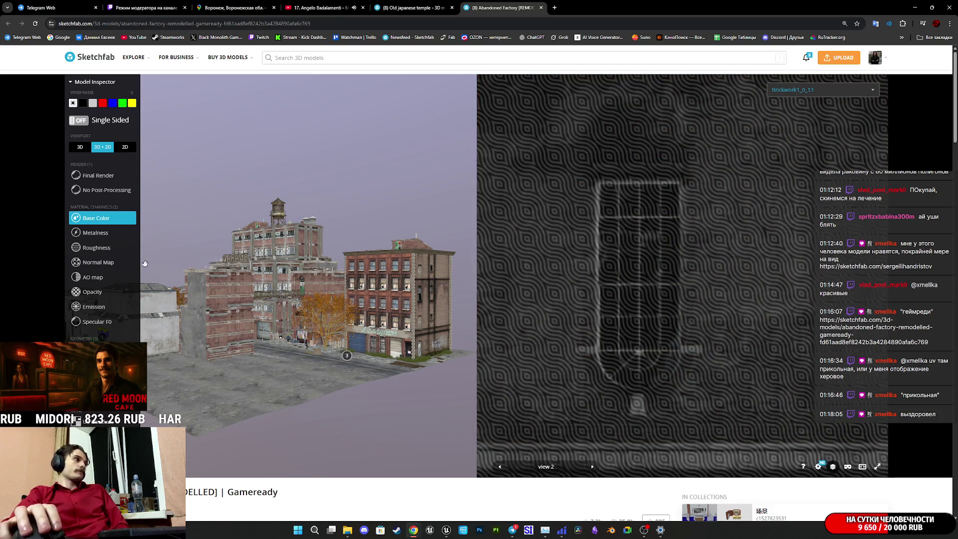
- Show the building's UV wireframe and centre it in the 2D pane
key(w)
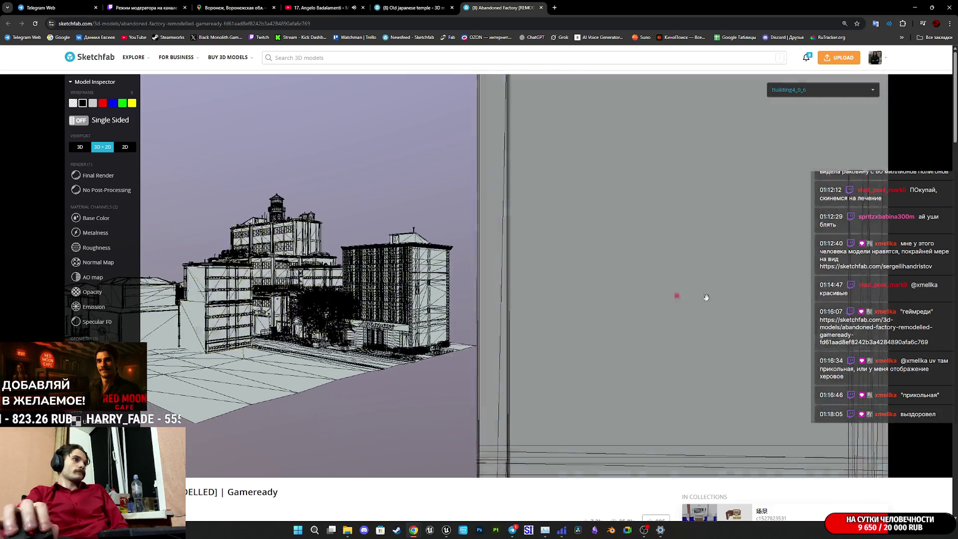
scroll(705, 297, down, 5)
mouse_move(752, 331)
mouse_down()
mouse_move(665, 143)
mouse_move(663, 309)
mouse_up()
scroll(287, 310, up, 10)
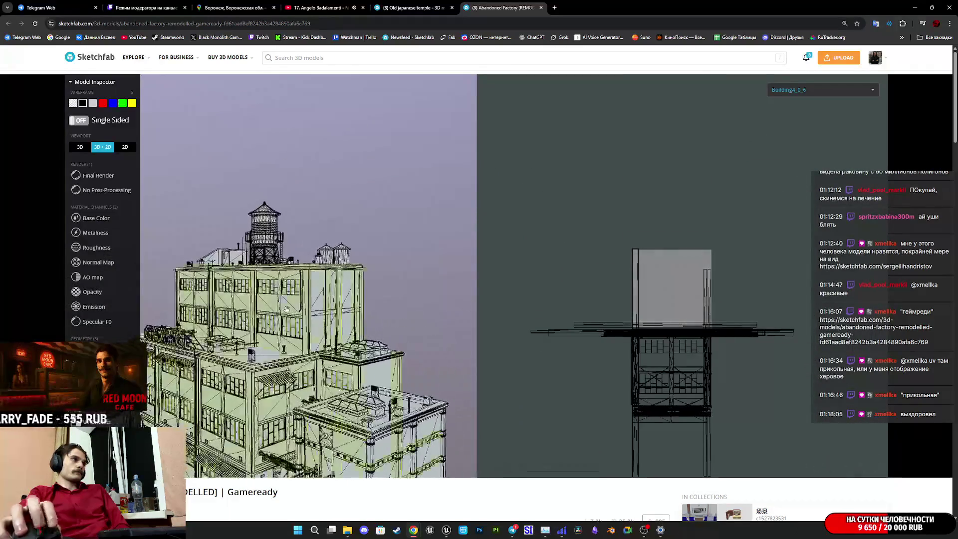
- Select the Concrete02_0_2 mesh to inspect its UVs, then close the Abandoned Factory tab
mouse_move(287, 309)
mouse_down()
mouse_move(379, 289)
mouse_move(473, 295)
mouse_move(455, 322)
mouse_up()
click(455, 322)
scroll(455, 322, down, 5)
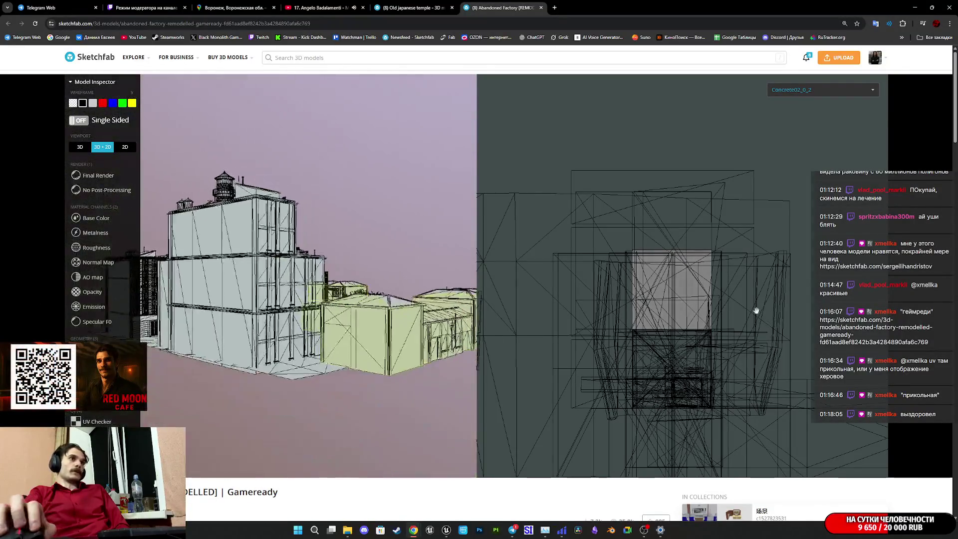
scroll(681, 343, down, 5)
drag(681, 343, 693, 250)
scroll(692, 252, up, 5)
scroll(692, 255, down, 3)
scroll(693, 255, up, 3)
click(540, 7)
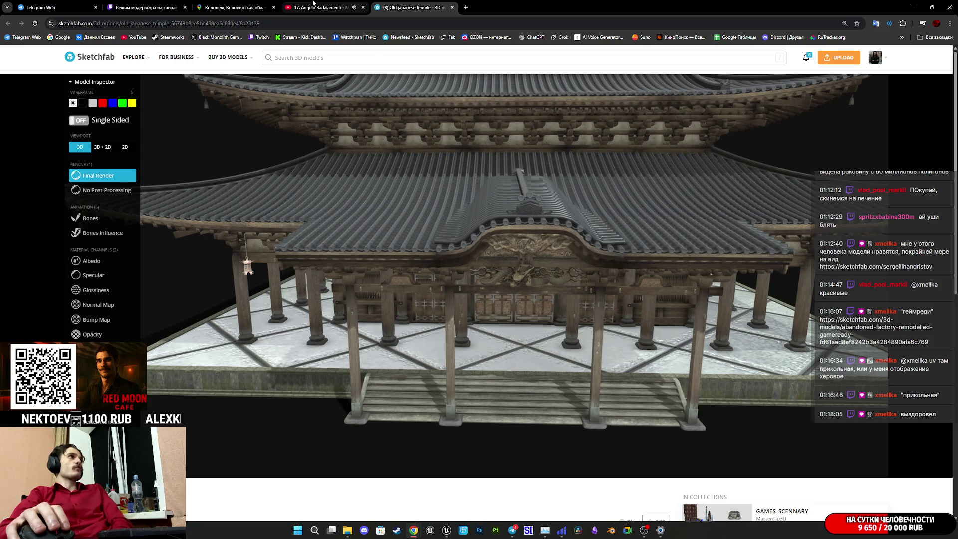
- Glance at the Voronezh Street View and Twitch moderator tabs, then return to Unreal Editor
click(193, 4)
click(165, 3)
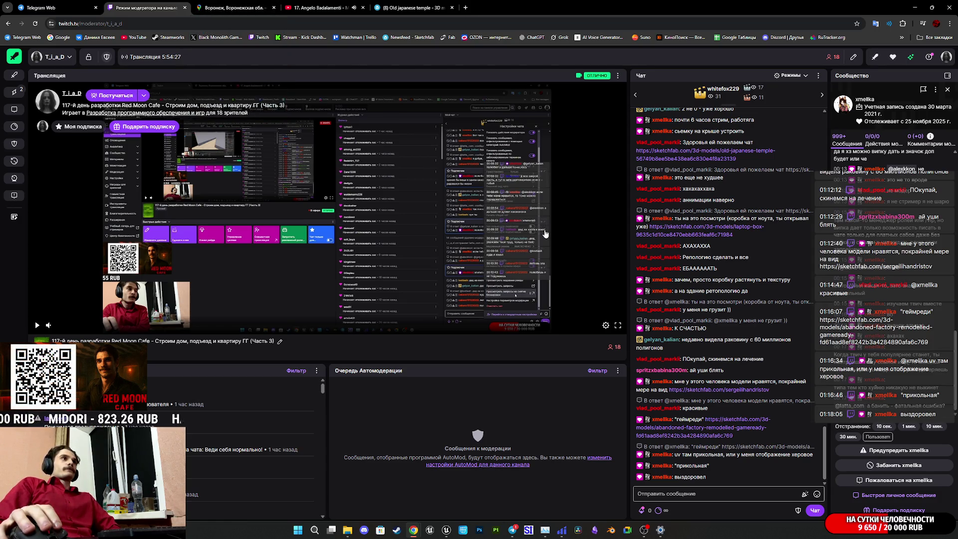
mouse_move(512, 533)
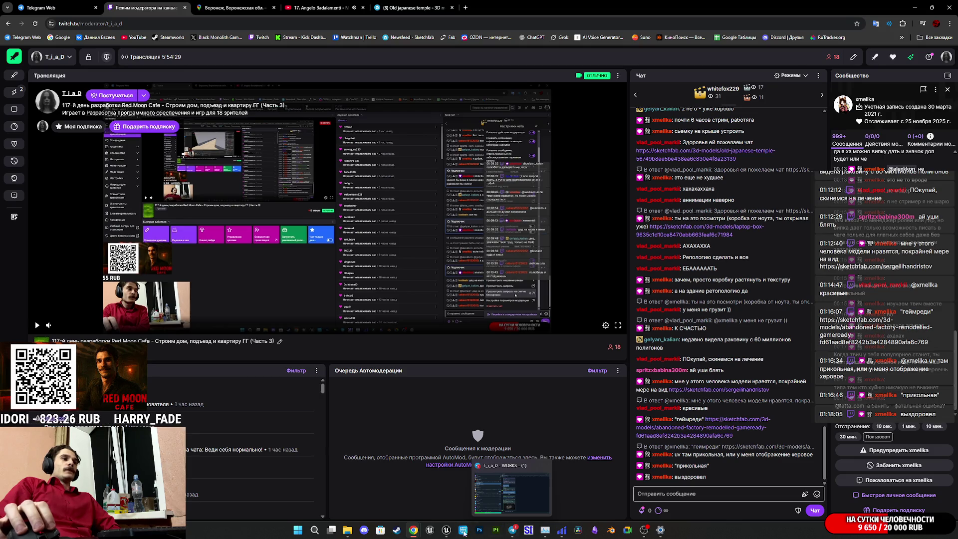
mouse_move(446, 530)
click(447, 510)
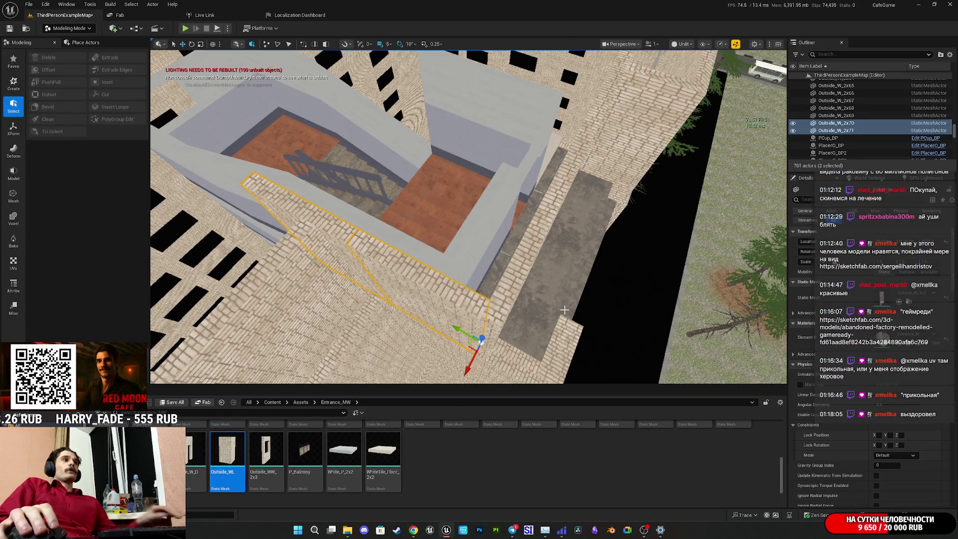
- Zoom around the stairwell and select the corner wall piece Outside_W_2x63
scroll(564, 309, down, 5)
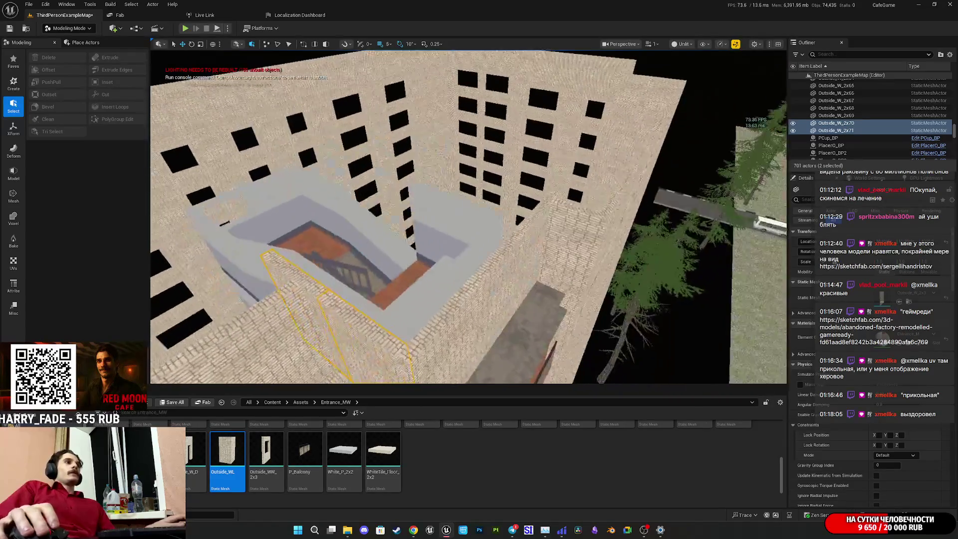
scroll(469, 216, down, 5)
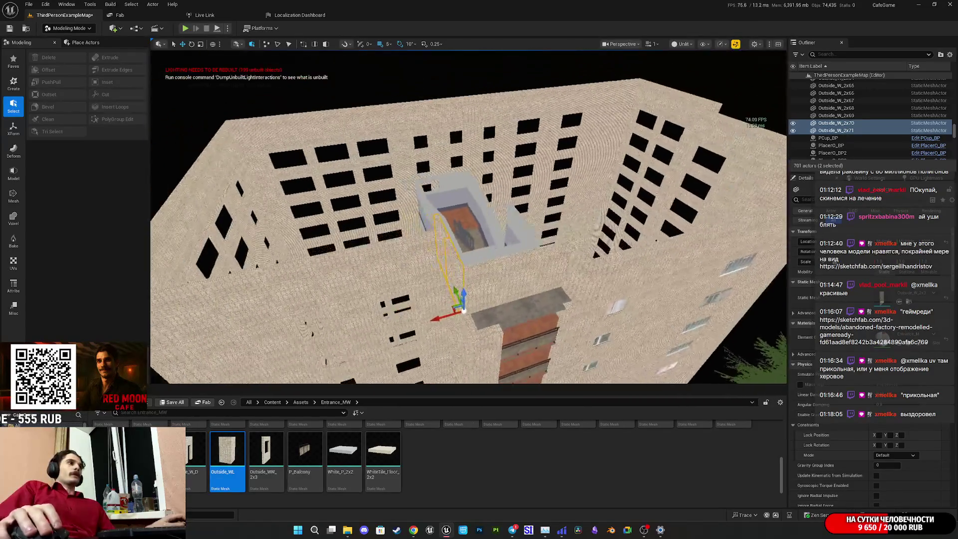
scroll(468, 215, up, 5)
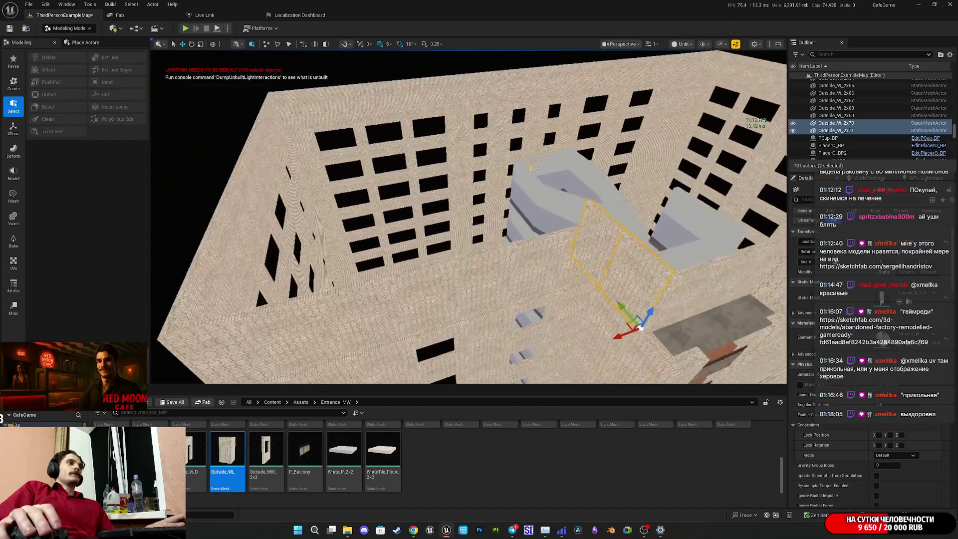
scroll(468, 216, down, 5)
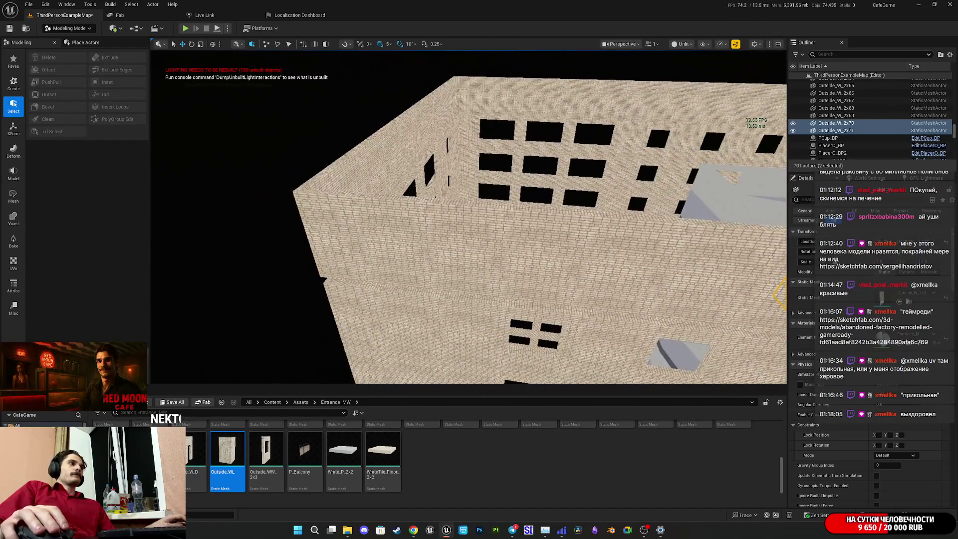
click(329, 250)
- Orbit closer to the building, select Outside_W_2x64, then reselect Outside_W_2x63
scroll(468, 216, up, 5)
mouse_move(468, 216)
mouse_down()
mouse_move(503, 167)
mouse_move(459, 207)
mouse_move(474, 202)
mouse_move(463, 219)
mouse_move(476, 199)
mouse_up()
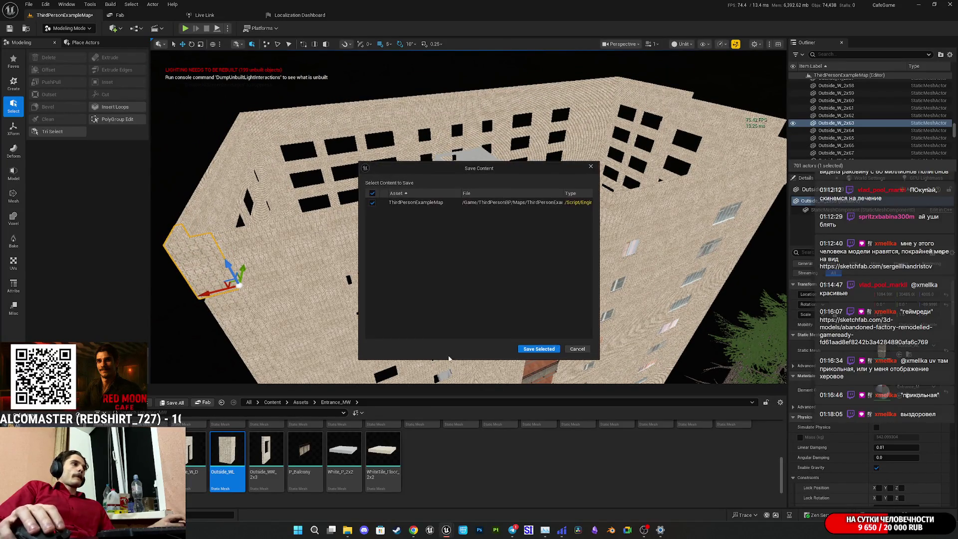
drag(476, 199, 464, 208)
click(354, 314)
mouse_move(406, 351)
mouse_down()
mouse_move(422, 334)
mouse_move(516, 299)
mouse_up()
click(423, 333)
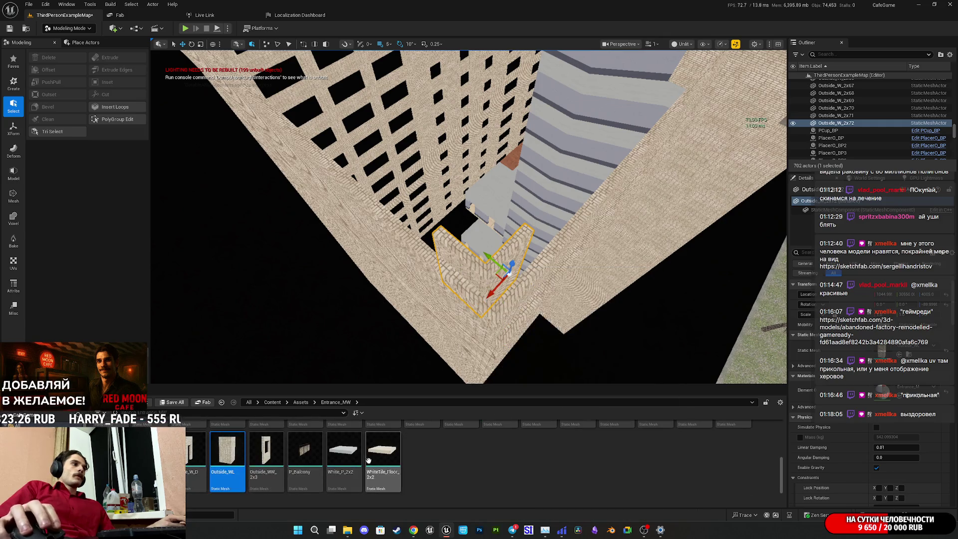
scroll(538, 462, up, 3)
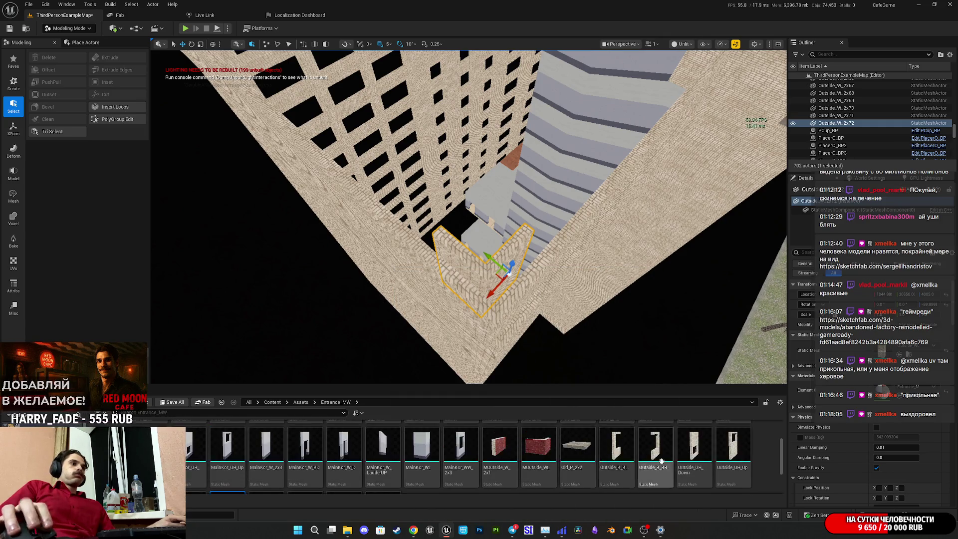
- Orbit around the building to view the concrete roof slab from above and along the wall
scroll(621, 467, down, 3)
mouse_move(643, 313)
mouse_down()
mouse_move(509, 299)
mouse_move(450, 264)
mouse_up()
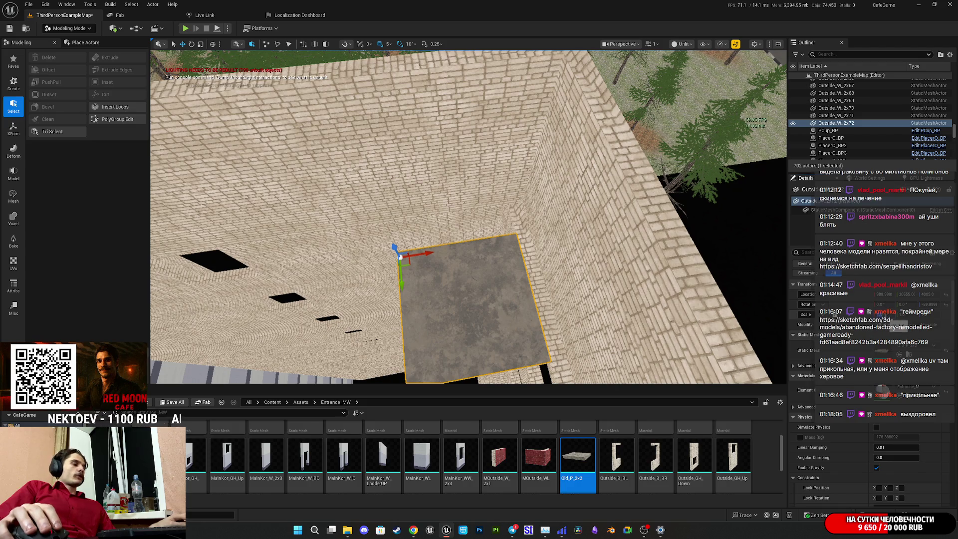
mouse_move(450, 264)
mouse_down()
mouse_move(389, 230)
mouse_move(369, 249)
mouse_move(379, 319)
mouse_move(607, 284)
mouse_move(548, 279)
mouse_move(471, 248)
mouse_up()
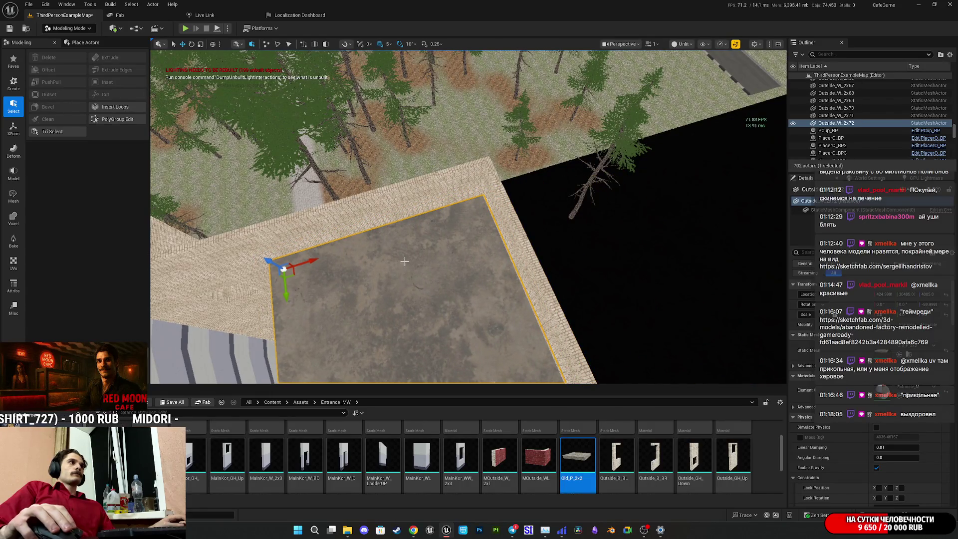
mouse_move(469, 215)
mouse_down()
mouse_move(488, 225)
mouse_move(469, 225)
mouse_move(474, 234)
mouse_up()
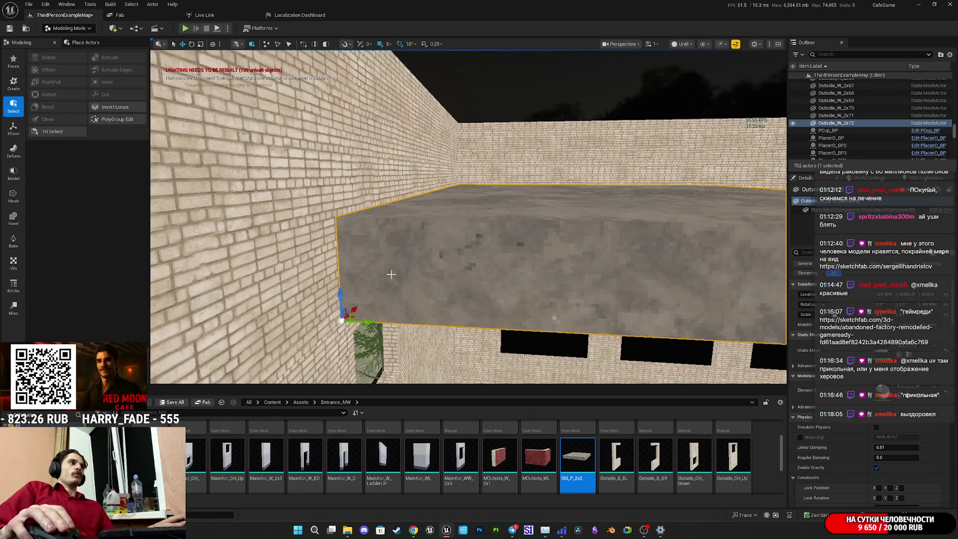
mouse_move(368, 316)
mouse_down()
mouse_move(368, 330)
mouse_move(368, 317)
mouse_up()
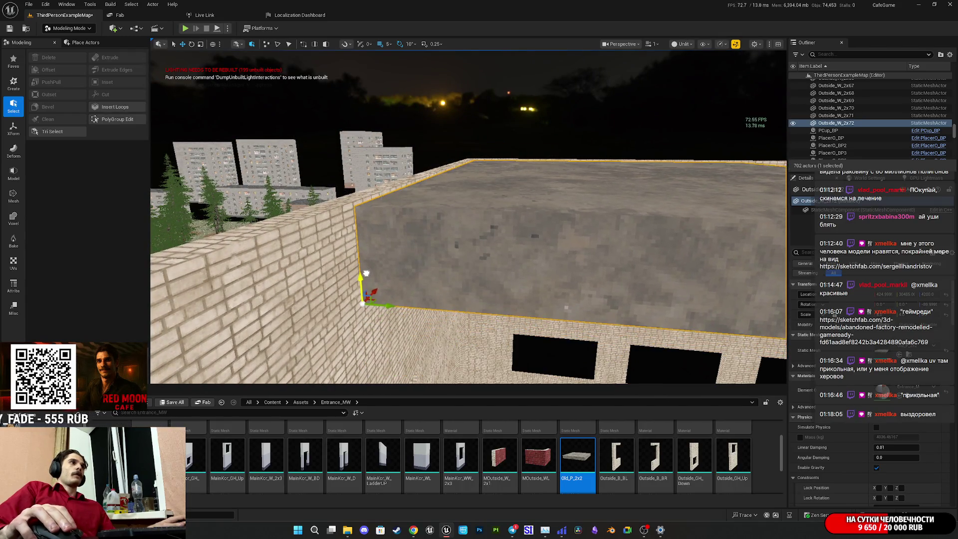
mouse_move(369, 248)
mouse_down()
mouse_move(327, 237)
mouse_move(454, 225)
mouse_up()
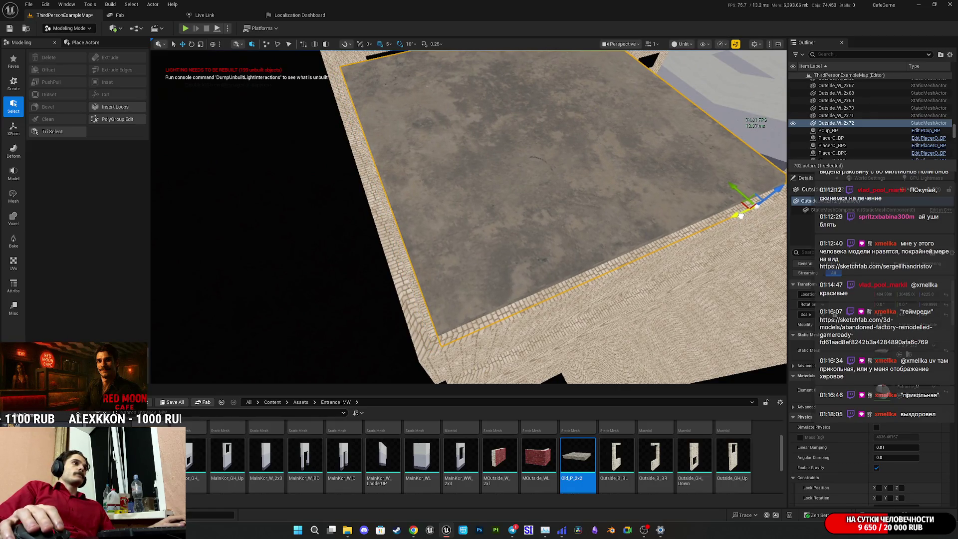
drag(738, 219, 584, 214)
- Nudge the roof slab along its axis and shift it left toward the wall
drag(439, 119, 402, 255)
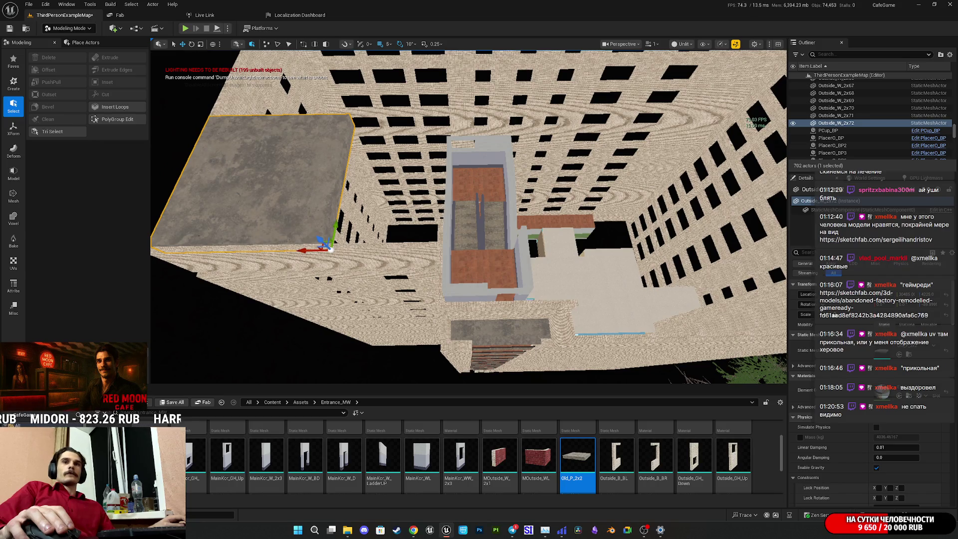
mouse_move(401, 254)
mouse_down()
mouse_move(392, 275)
mouse_move(484, 188)
mouse_move(436, 176)
mouse_up()
mouse_move(418, 286)
mouse_down()
mouse_move(410, 285)
mouse_move(418, 286)
mouse_up()
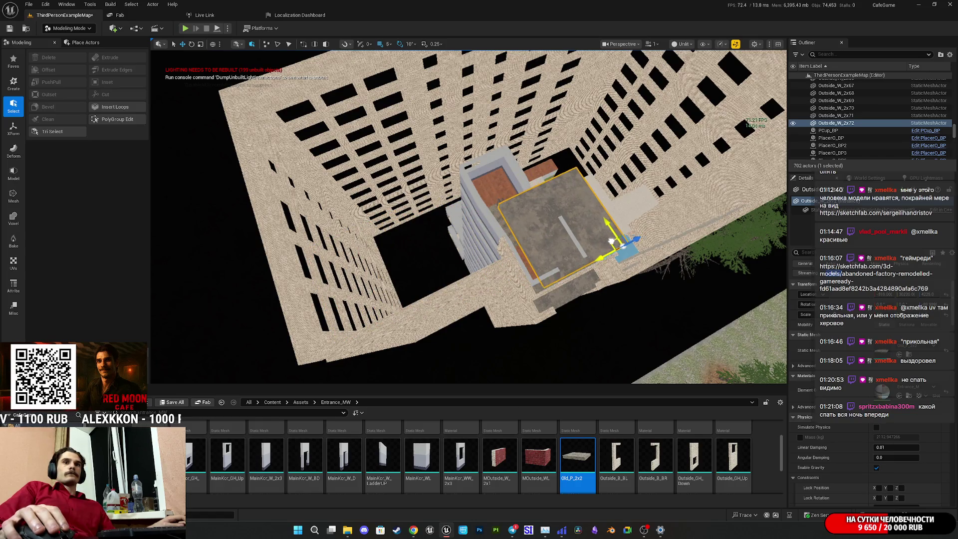
mouse_move(469, 217)
mouse_down()
mouse_move(449, 209)
mouse_move(611, 243)
mouse_up()
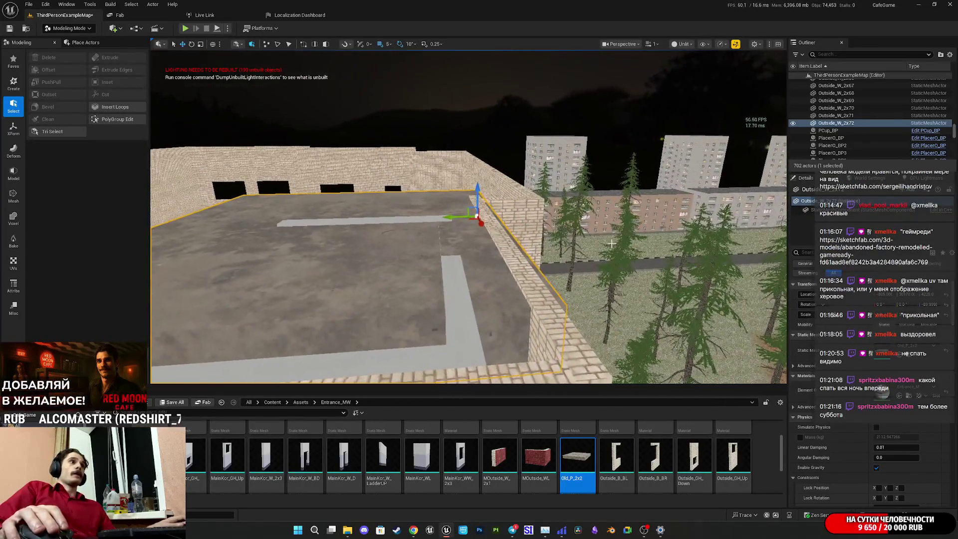
drag(476, 188, 541, 188)
mouse_move(648, 202)
mouse_down()
mouse_move(617, 202)
mouse_move(626, 220)
mouse_move(647, 202)
mouse_up()
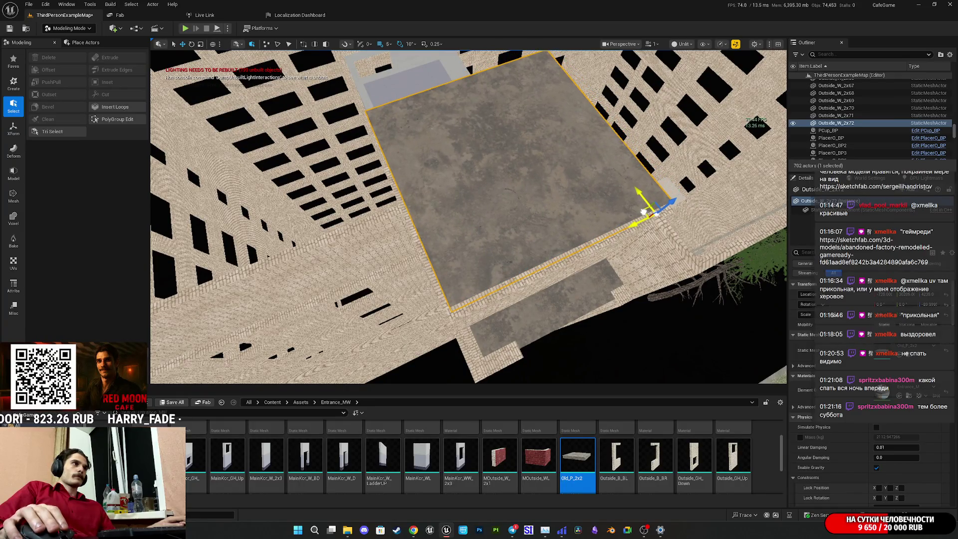
- Fly around to frame the slab, then Alt-drag a copy beside the original
key(w)
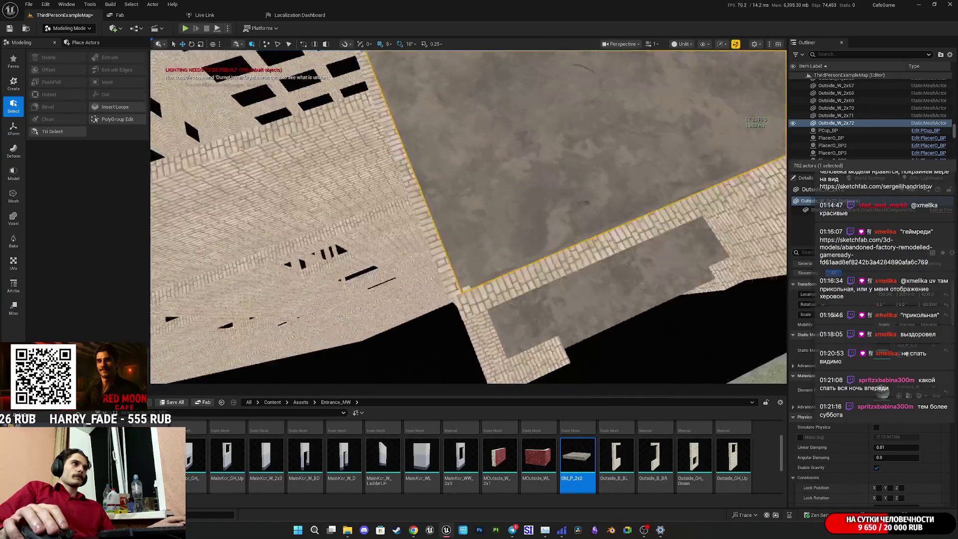
key(w)
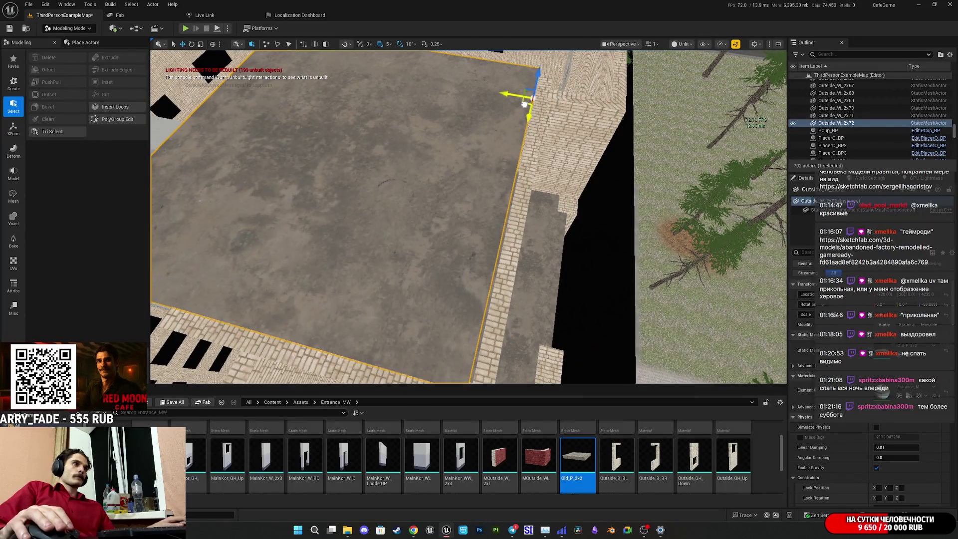
key(w)
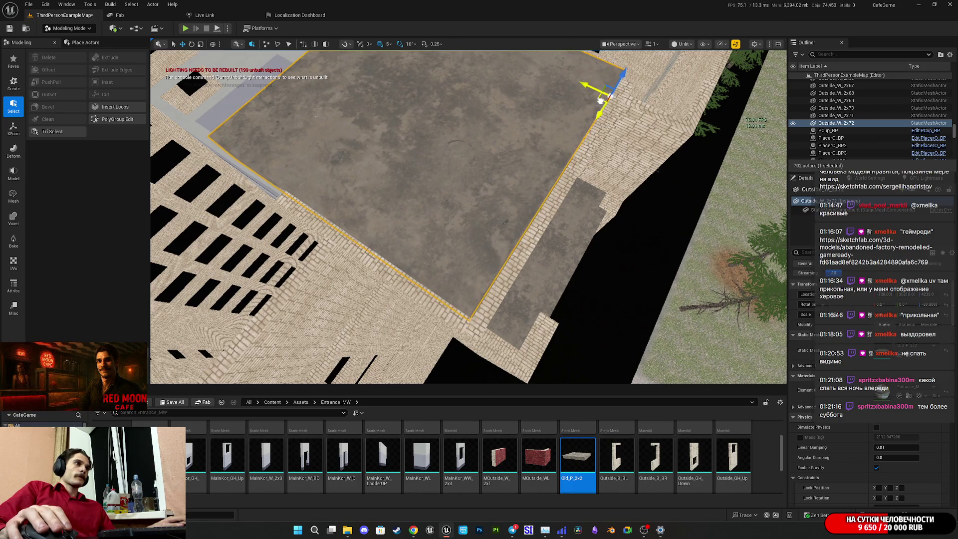
key(w)
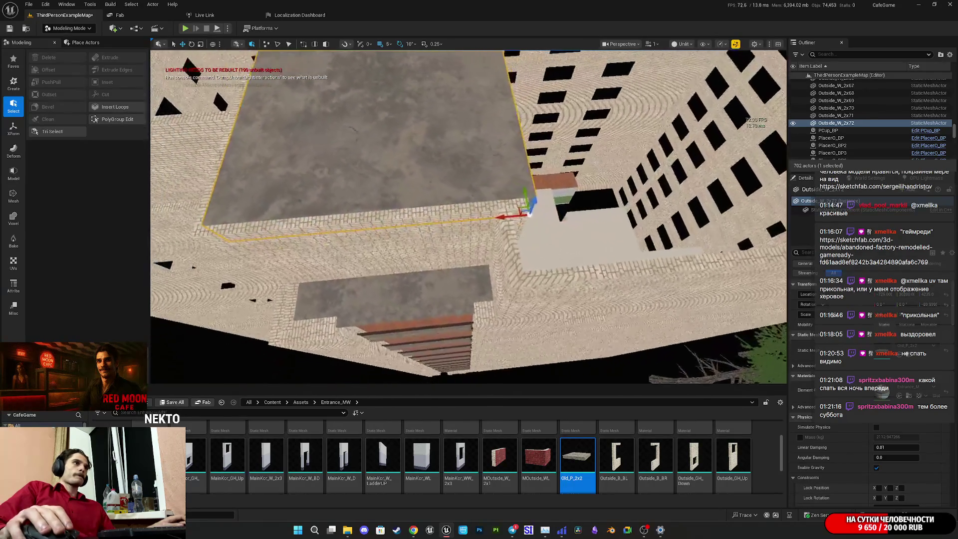
key(w)
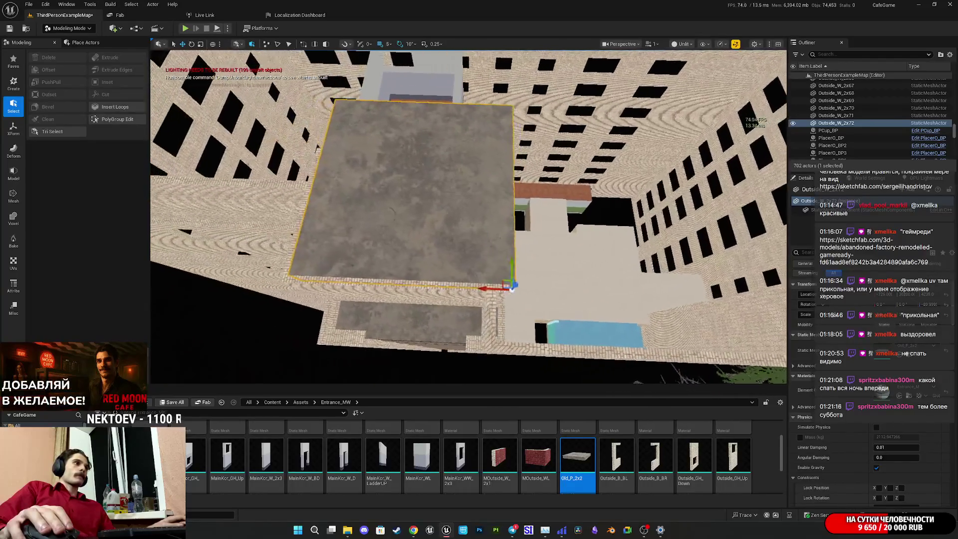
key(s)
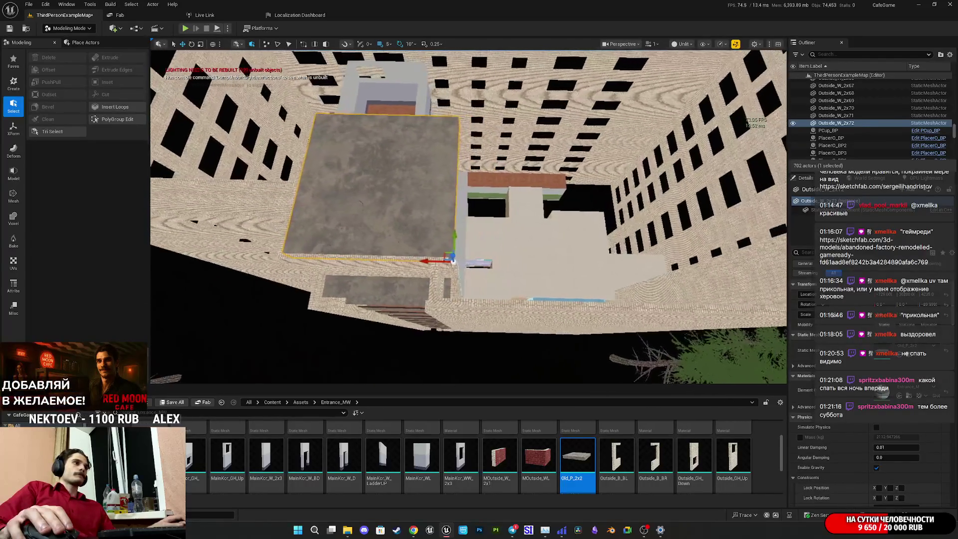
key(s)
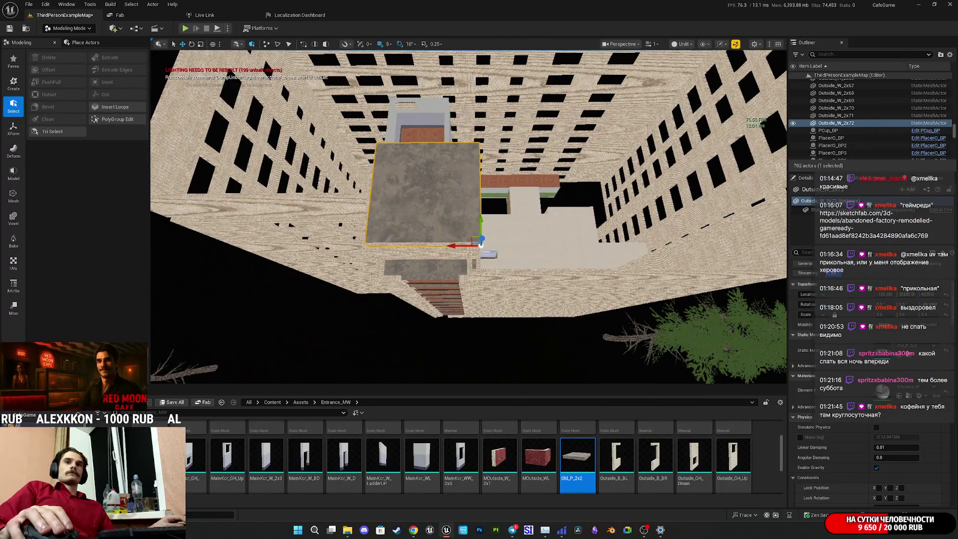
key(s)
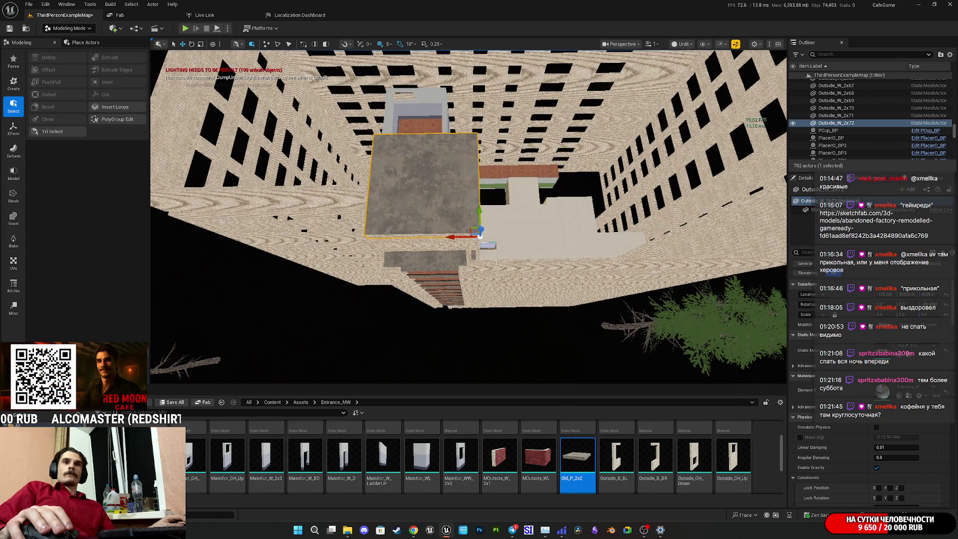
key(s)
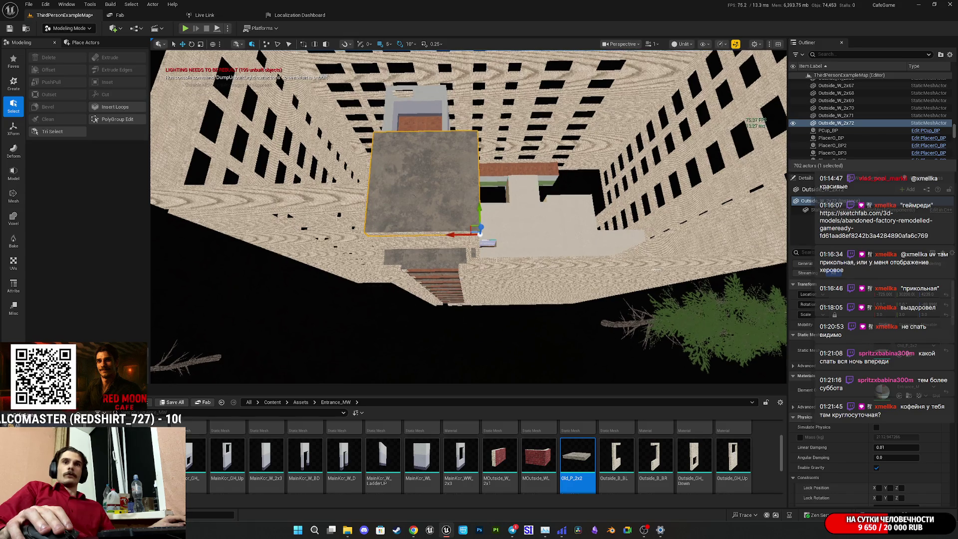
key(s)
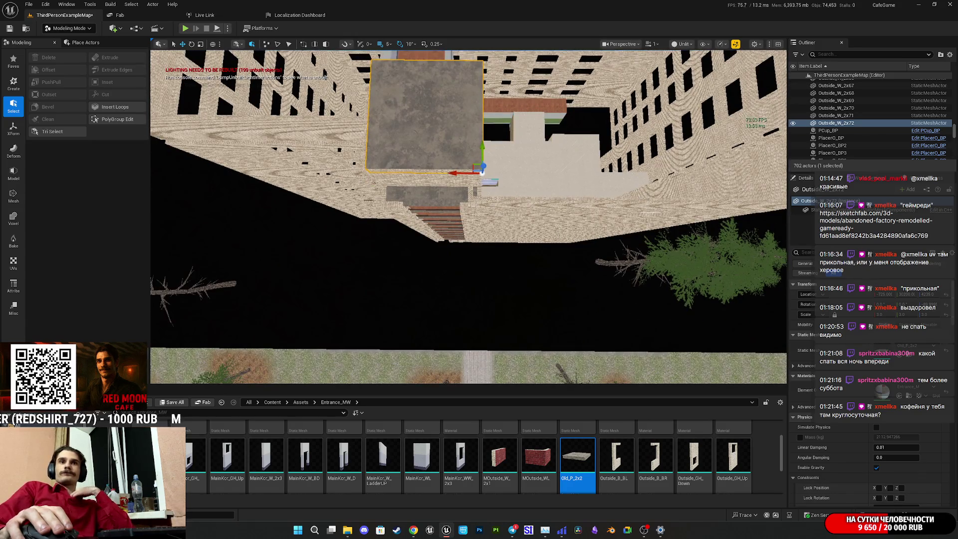
key(s)
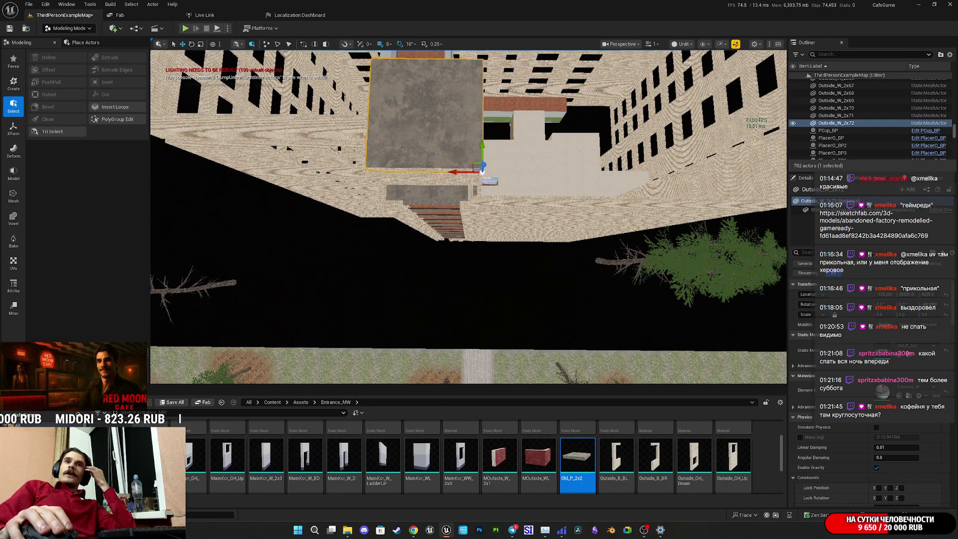
key(s)
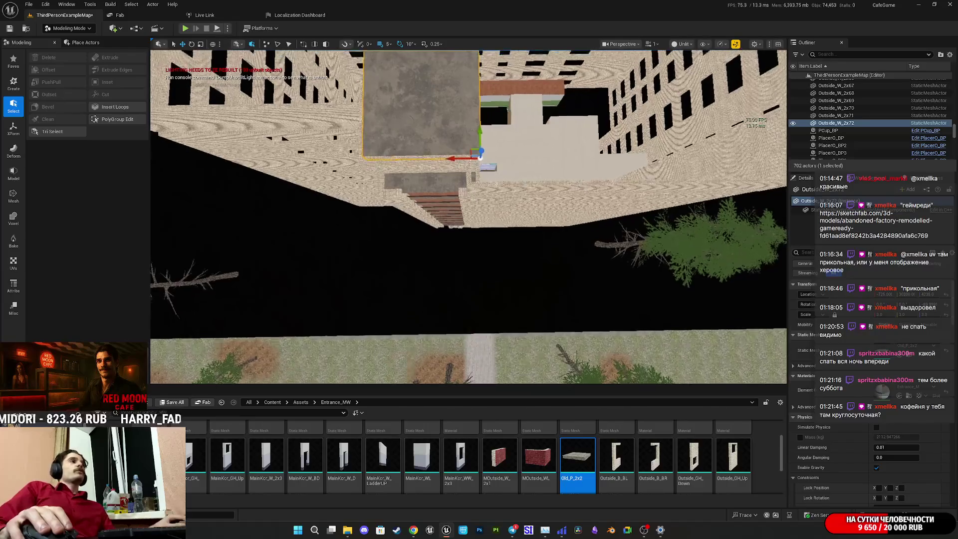
key(w)
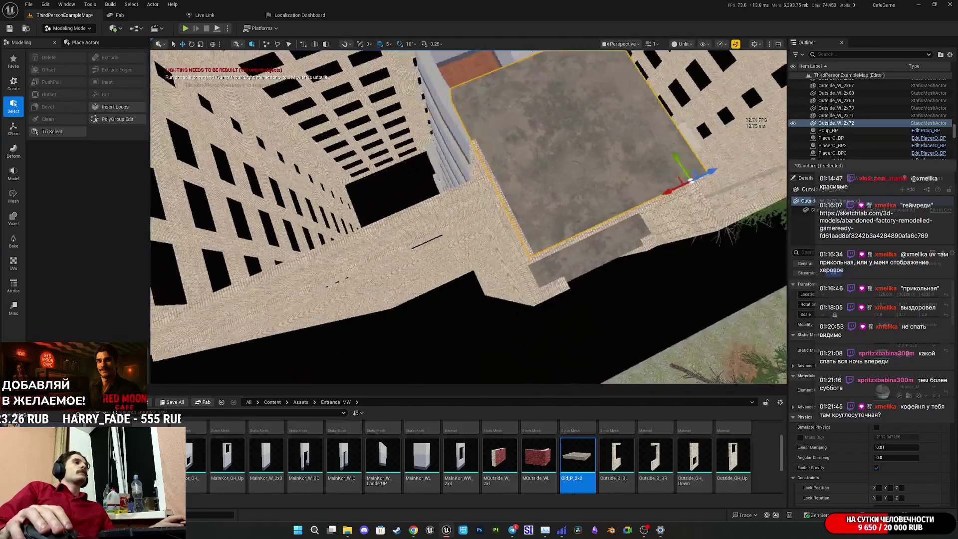
key(w)
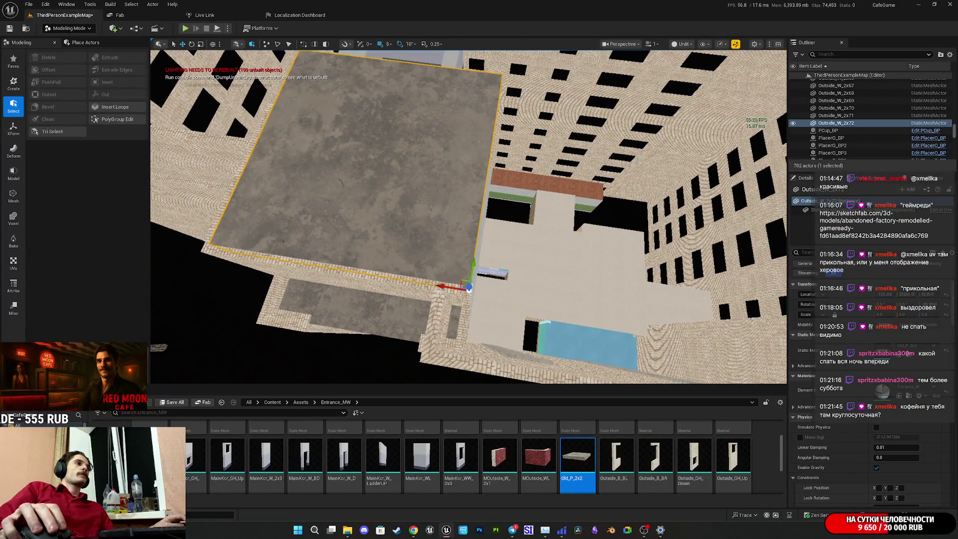
key(s)
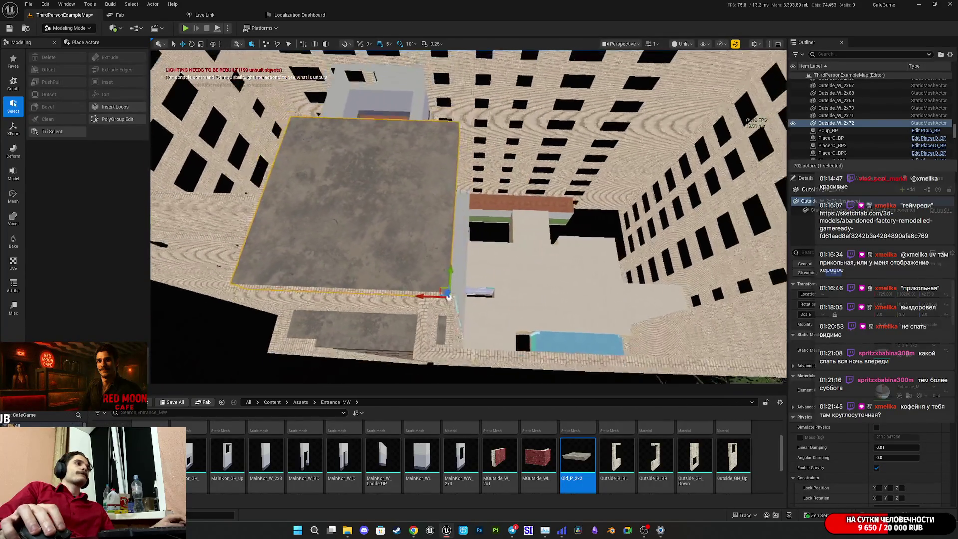
key(s)
key(w)
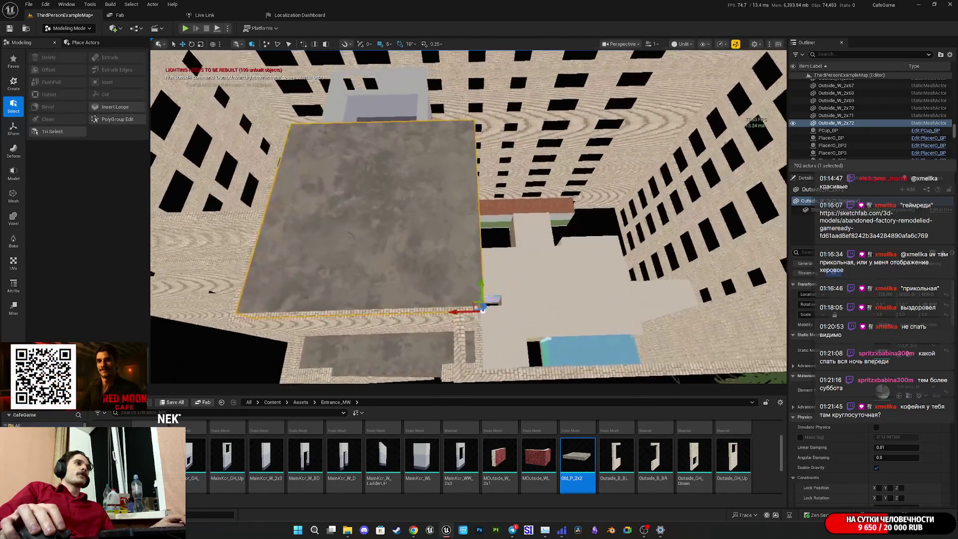
key(w)
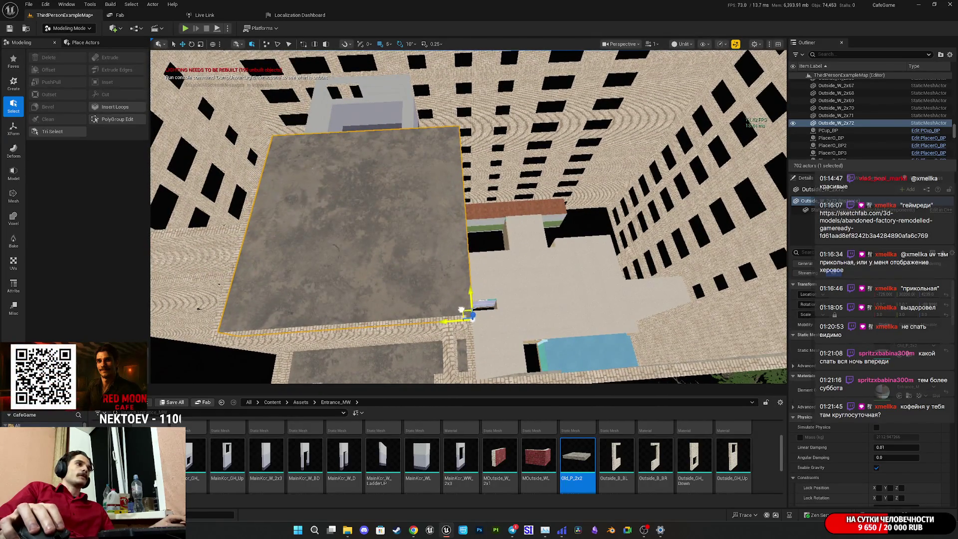
alt+drag(461, 310, 726, 331)
- Alt-drag another slab copy to the left and nudge it flush against its neighbour
key(w)
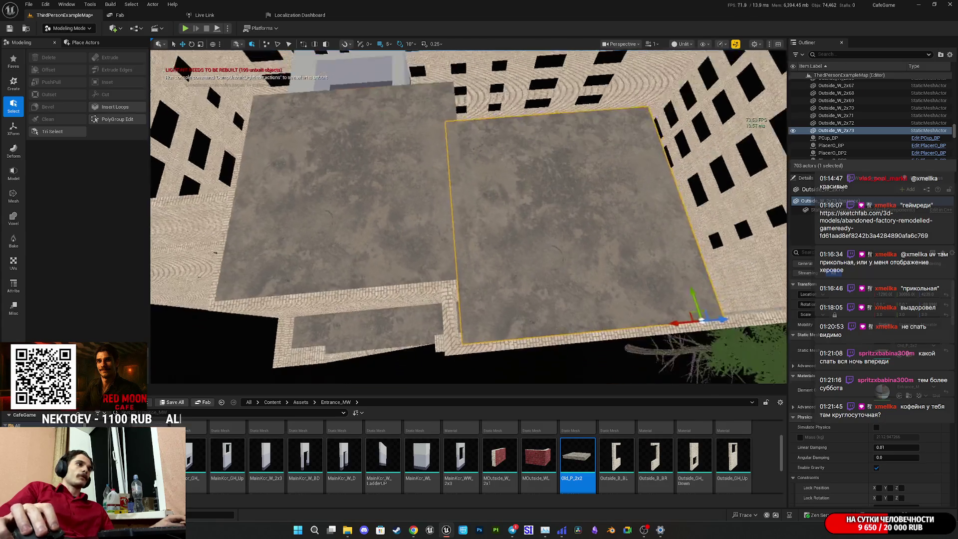
key(s)
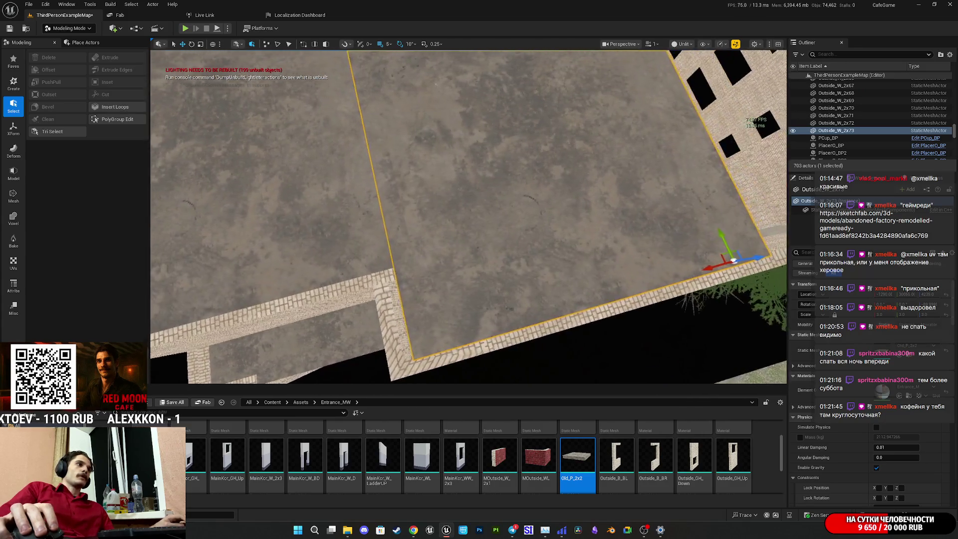
key(s)
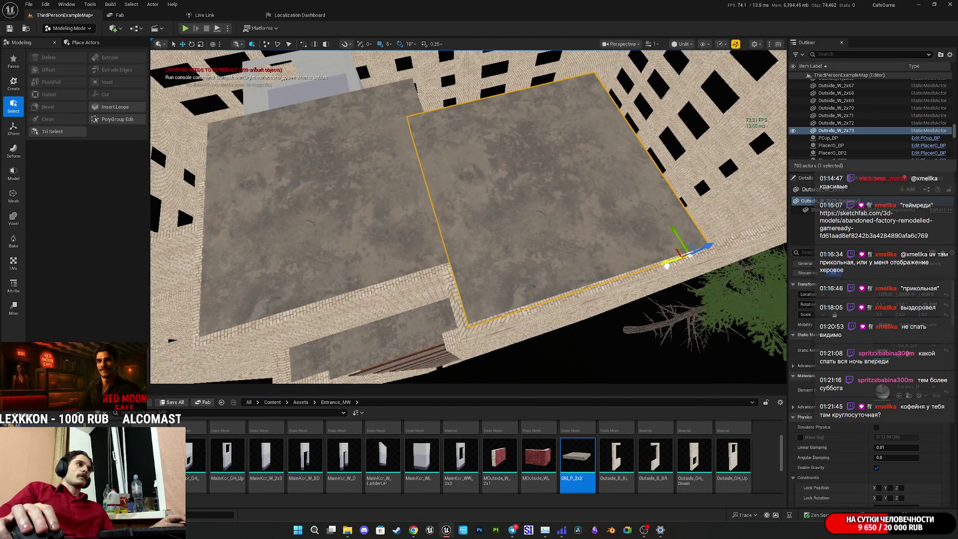
key(w)
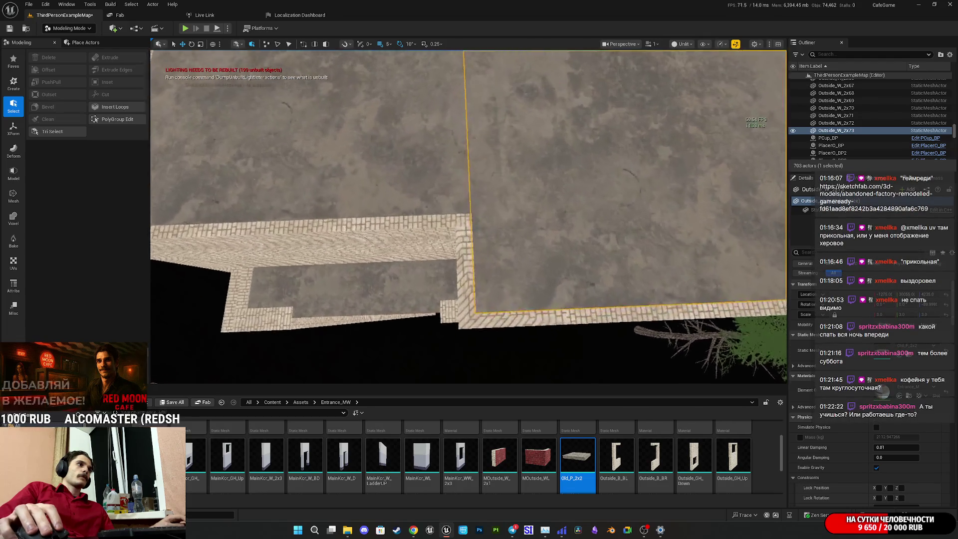
key(s)
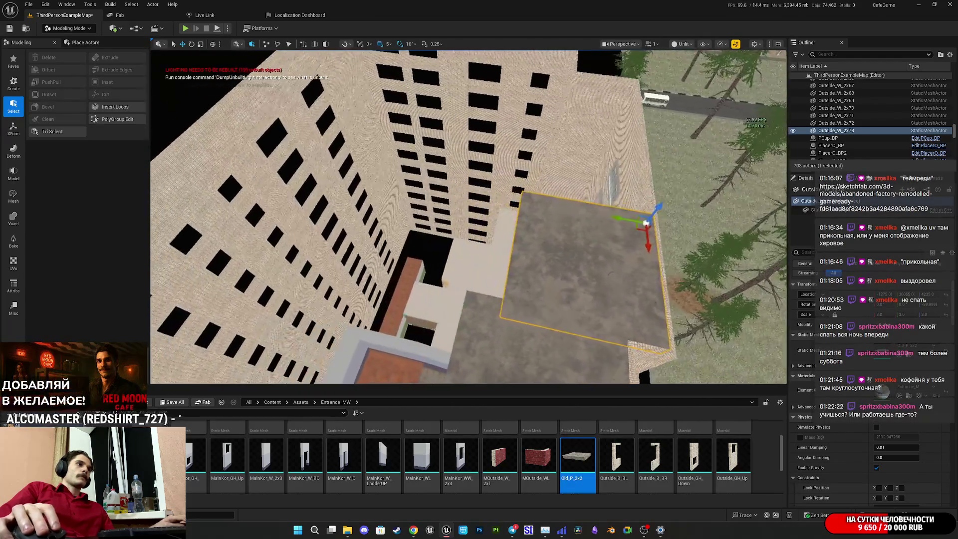
alt+drag(617, 219, 456, 211)
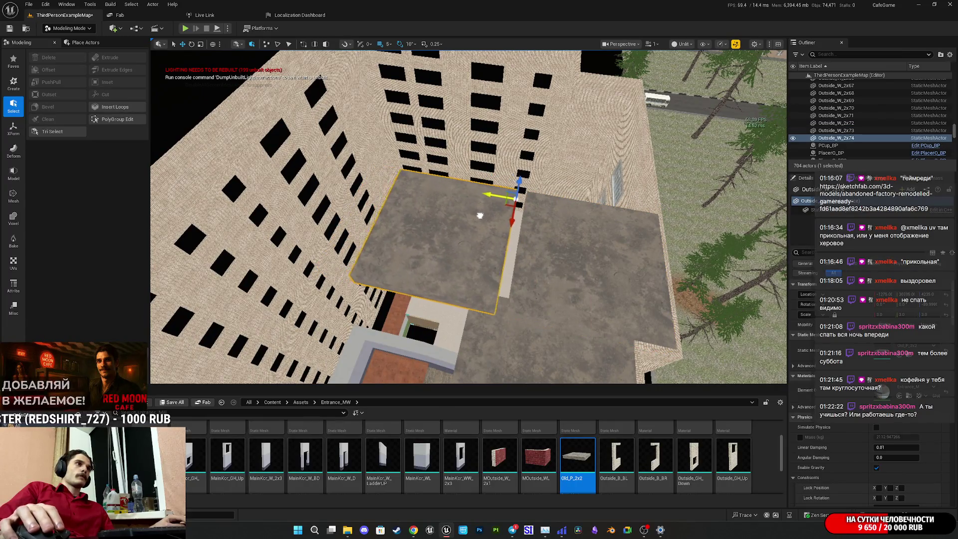
key(w)
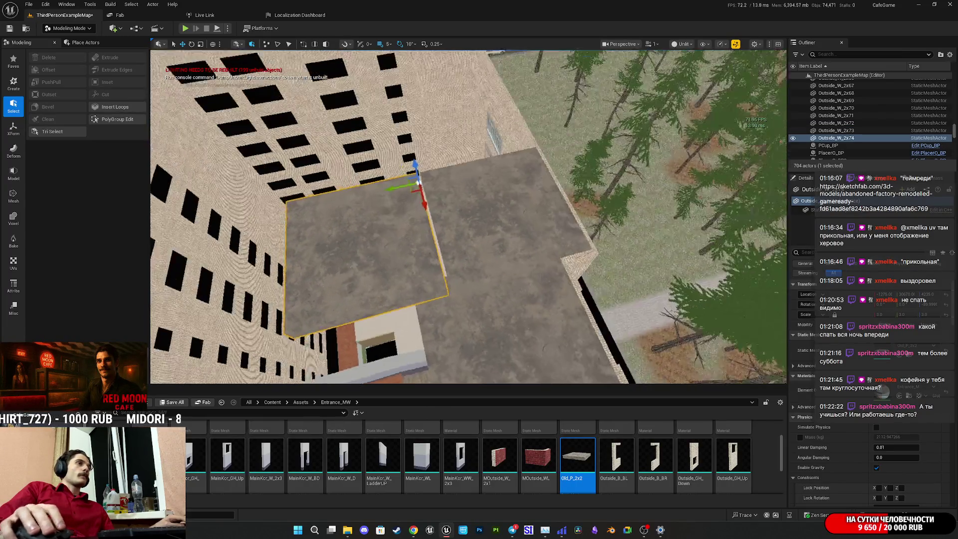
drag(392, 185, 401, 184)
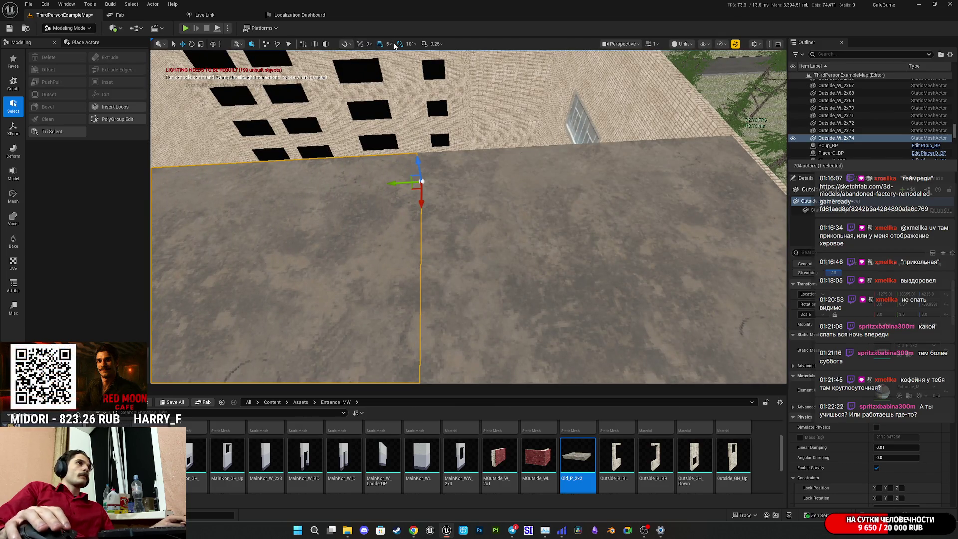
- Set grid snap to 50, Alt-drag another slab copy along the roof, and select it
click(390, 45)
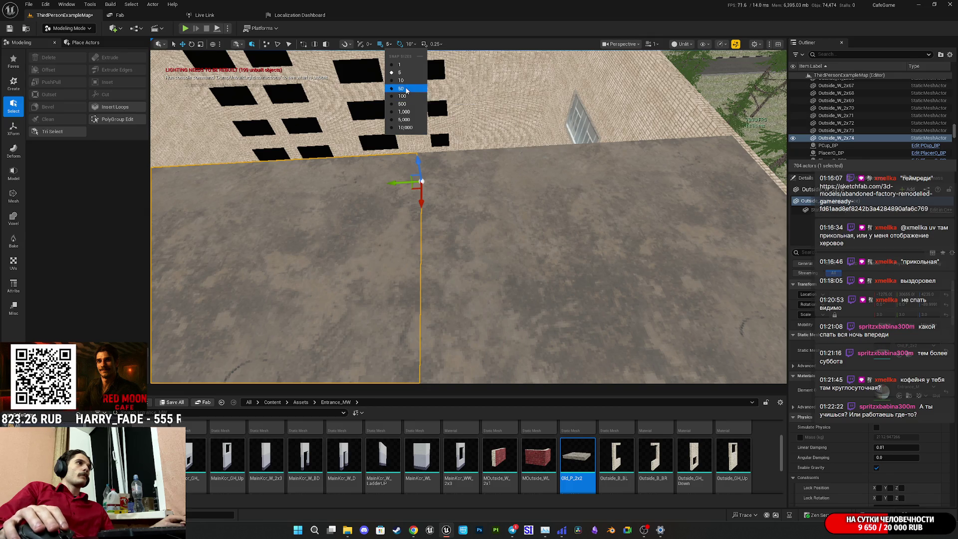
click(406, 89)
mouse_move(609, 185)
mouse_down()
mouse_move(405, 218)
mouse_move(436, 217)
mouse_move(515, 198)
mouse_move(374, 198)
mouse_move(417, 203)
mouse_up()
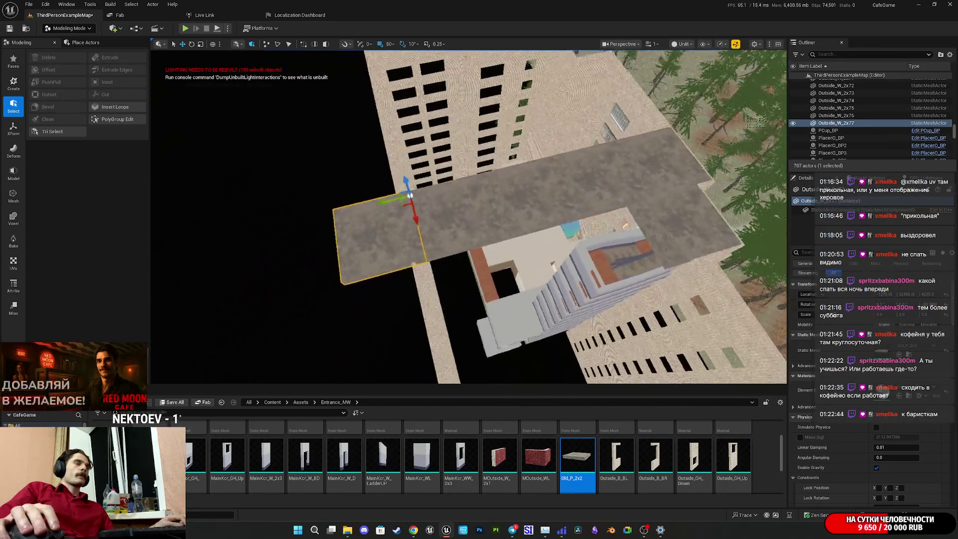
ctrl+click(472, 209)
- Select the row of five slabs and Alt-drag copies of it across the roof up to the wall
ctrl+click(589, 170)
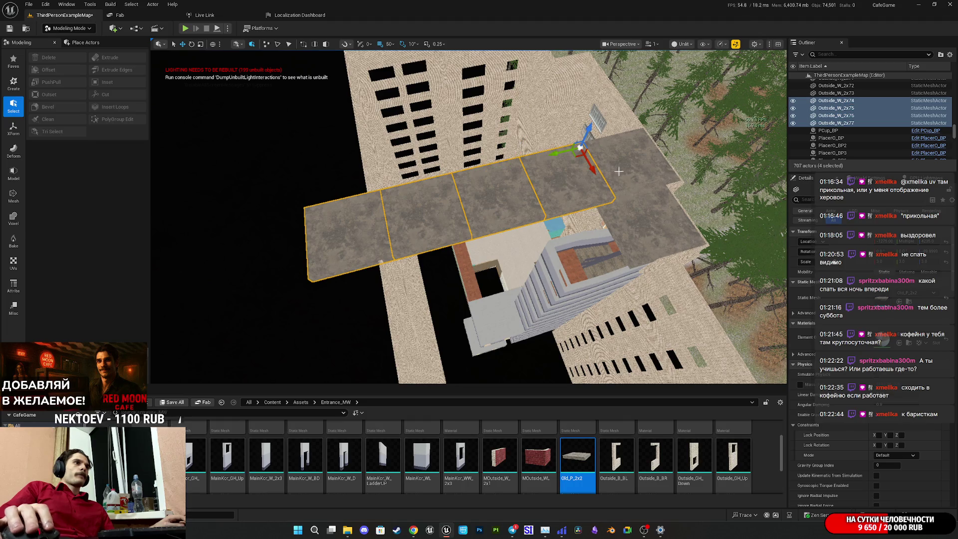
ctrl+click(644, 145)
mouse_move(555, 182)
mouse_down()
mouse_move(495, 171)
mouse_move(543, 161)
mouse_move(475, 166)
mouse_up()
key(a)
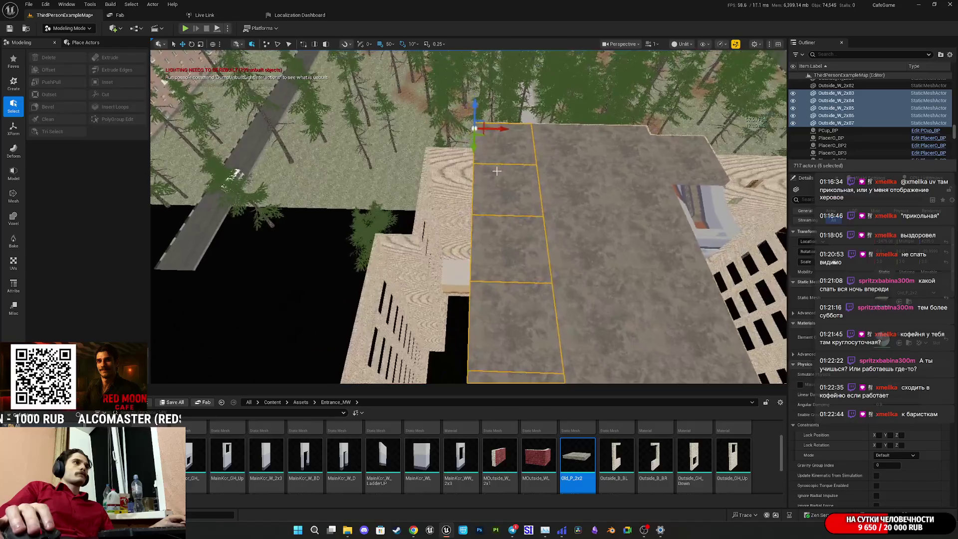
drag(505, 132, 444, 139)
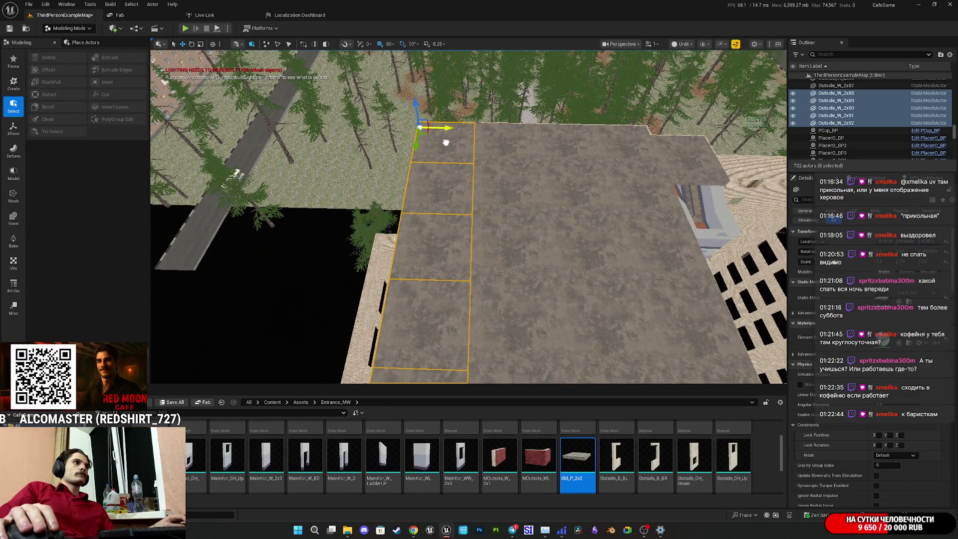
key(a)
drag(520, 109, 445, 128)
mouse_move(465, 191)
mouse_down()
mouse_move(424, 219)
mouse_move(443, 209)
mouse_move(463, 219)
mouse_move(568, 203)
mouse_up()
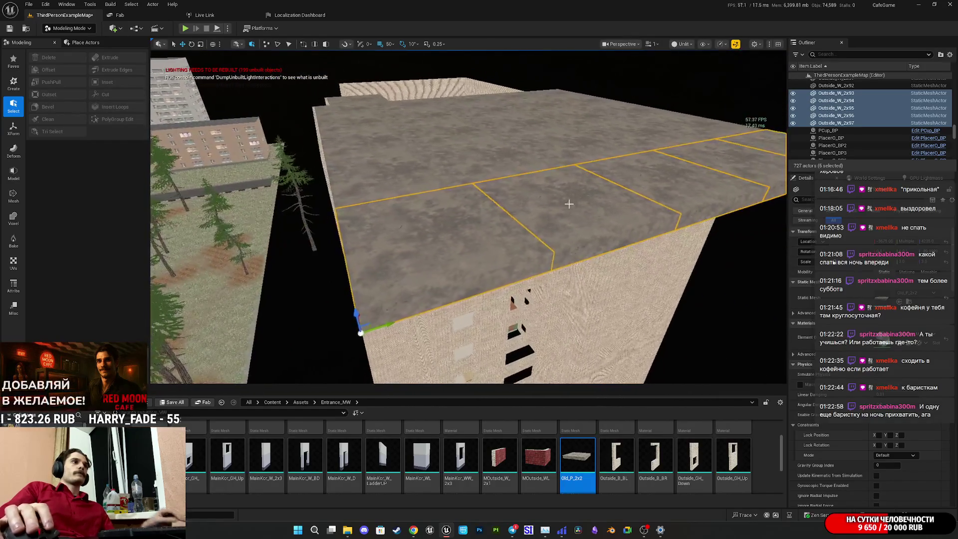
- Delete the two surplus roof slabs
click(568, 204)
key(Delete)
click(459, 229)
key(Delete)
mouse_move(469, 219)
mouse_down()
mouse_move(469, 180)
mouse_move(529, 180)
mouse_move(529, 219)
mouse_up()
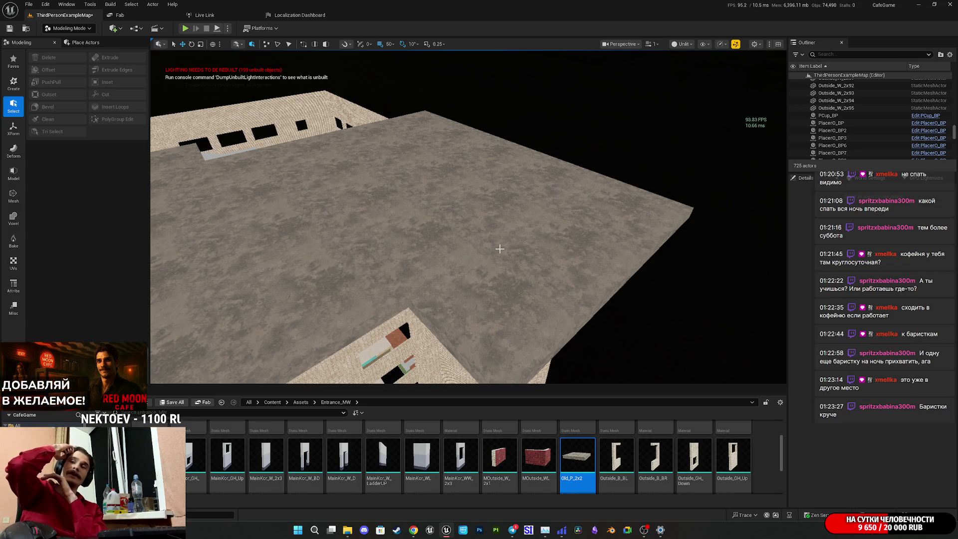
- Orbit to a flatter roof view and select the slab above the stairwell corner
mouse_move(478, 238)
mouse_down()
mouse_move(349, 219)
mouse_move(479, 234)
mouse_move(419, 269)
mouse_move(428, 290)
mouse_up()
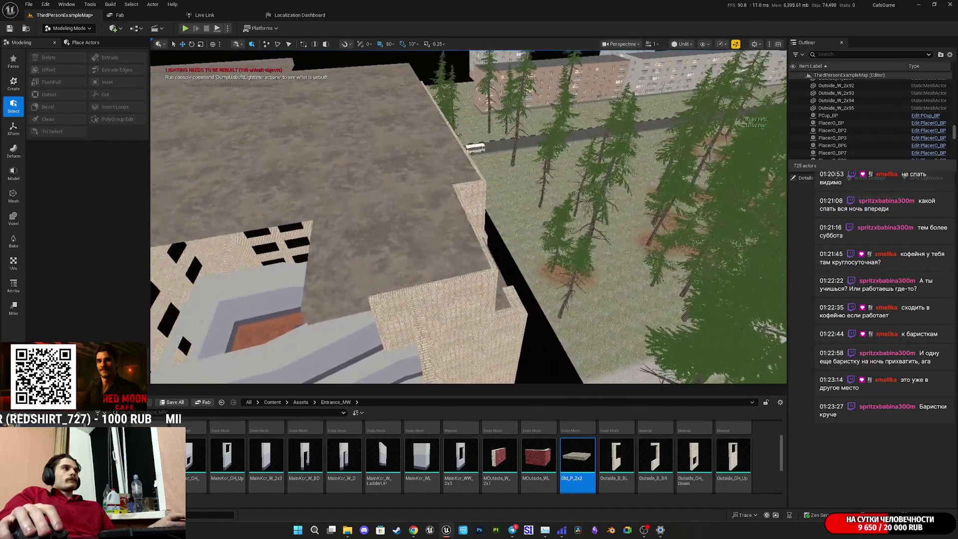
click(484, 236)
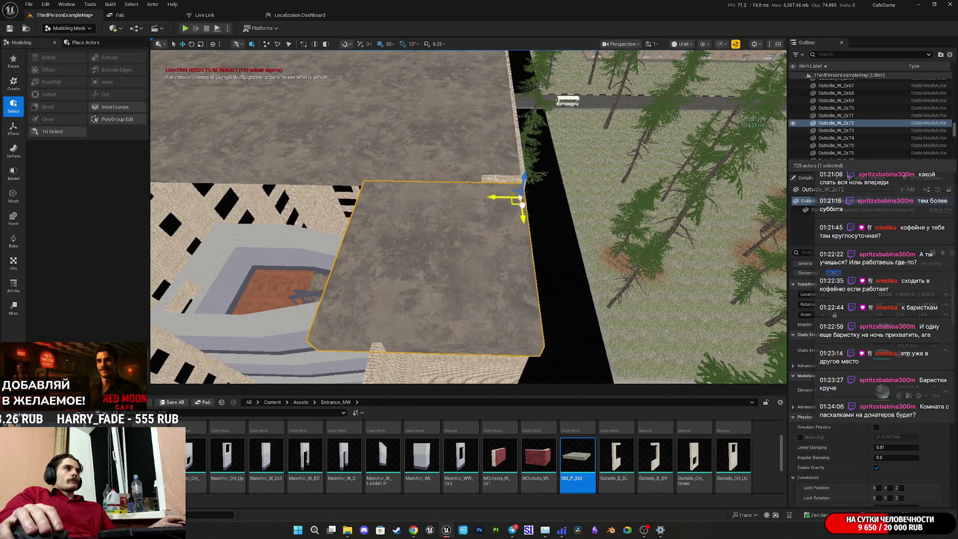
- Delete the stairwell-corner slab and select two slabs at the roof's edge
key(Delete)
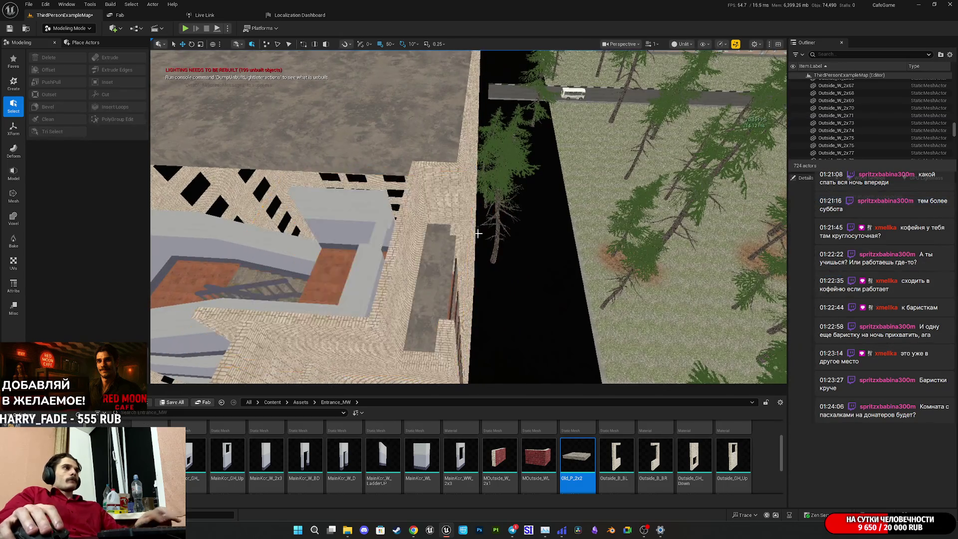
click(560, 235)
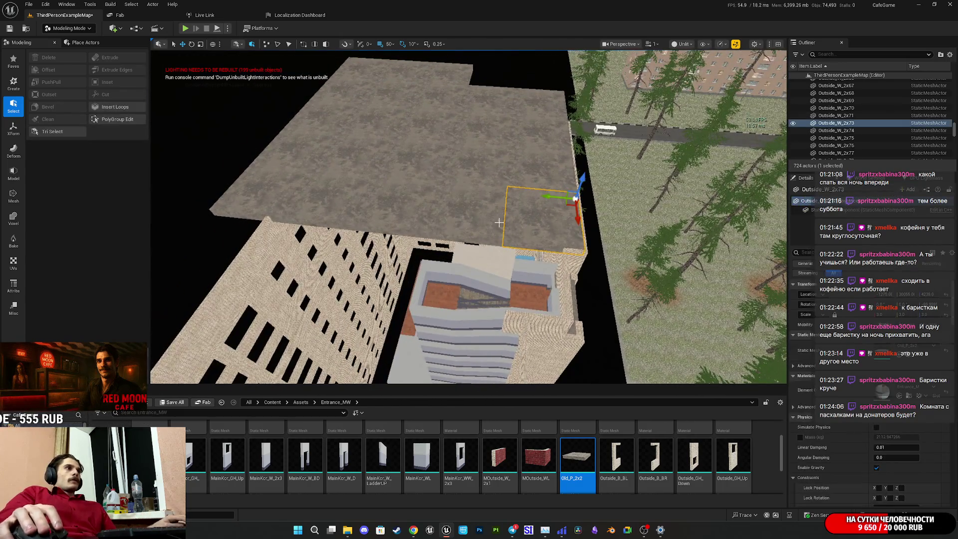
ctrl+click(434, 212)
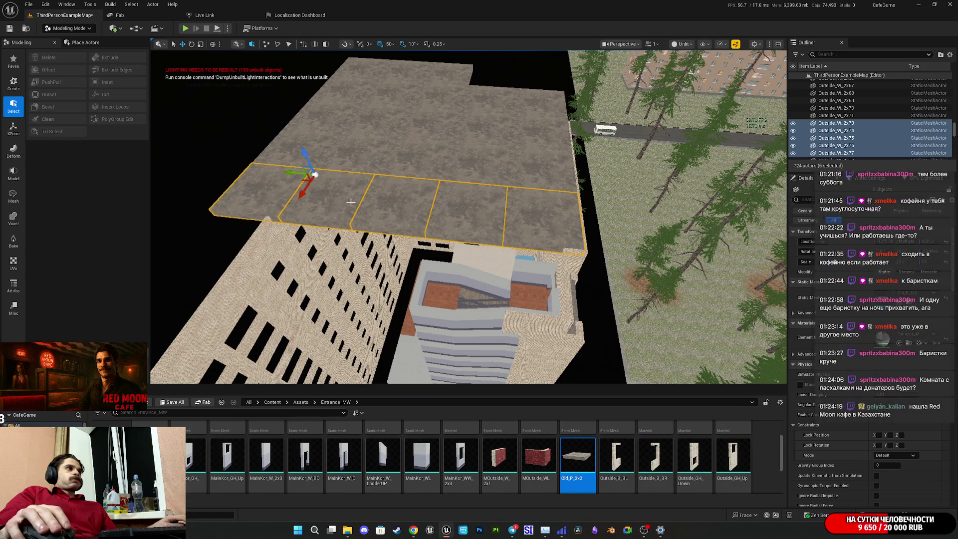
scroll(283, 190, up, 3)
scroll(469, 217, up, 3)
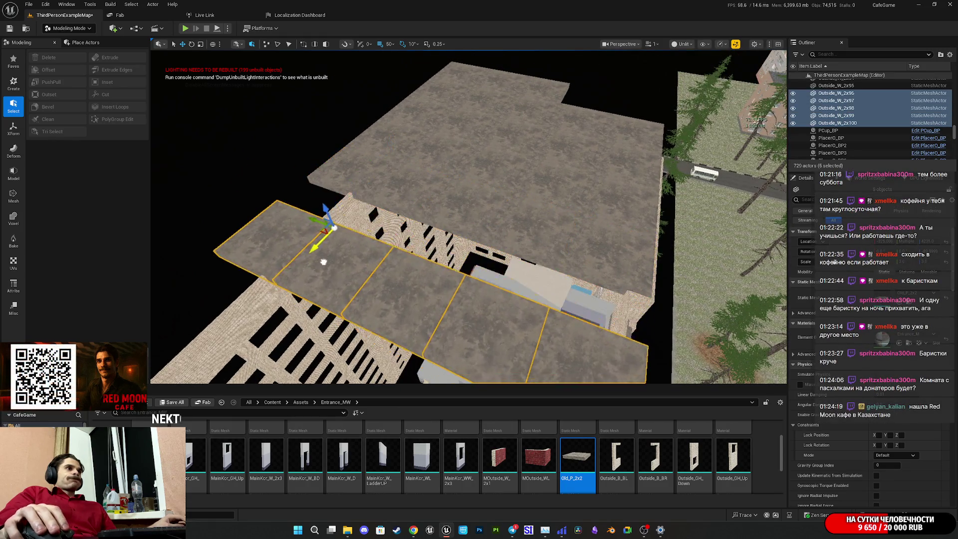
drag(469, 216, 414, 217)
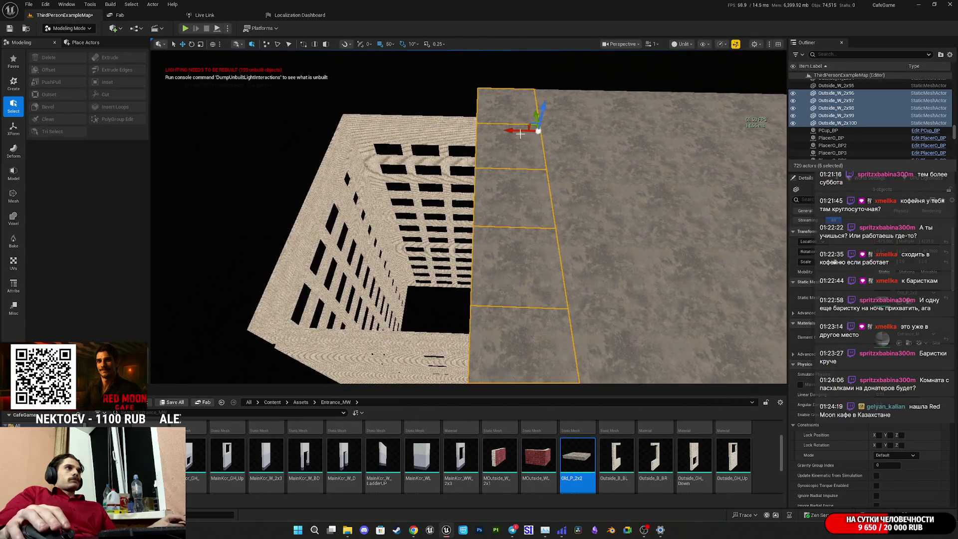
- Alt-drag four more copied rows of roof panels across the roof and slide them into place
mouse_move(518, 131)
alt+mouse_down()
mouse_move(429, 159)
mouse_move(444, 165)
alt+mouse_up()
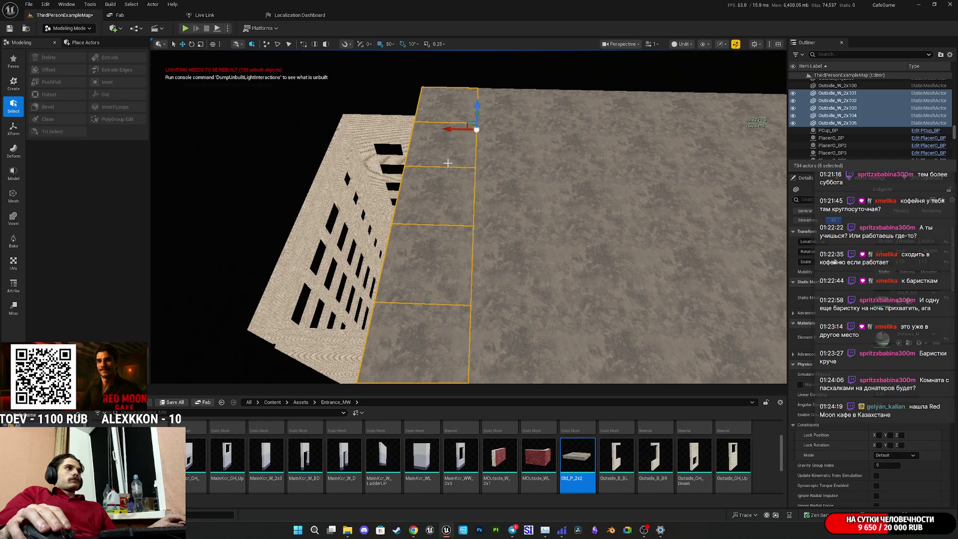
mouse_move(454, 129)
alt+mouse_down()
mouse_move(394, 122)
mouse_move(369, 143)
mouse_move(351, 144)
alt+mouse_up()
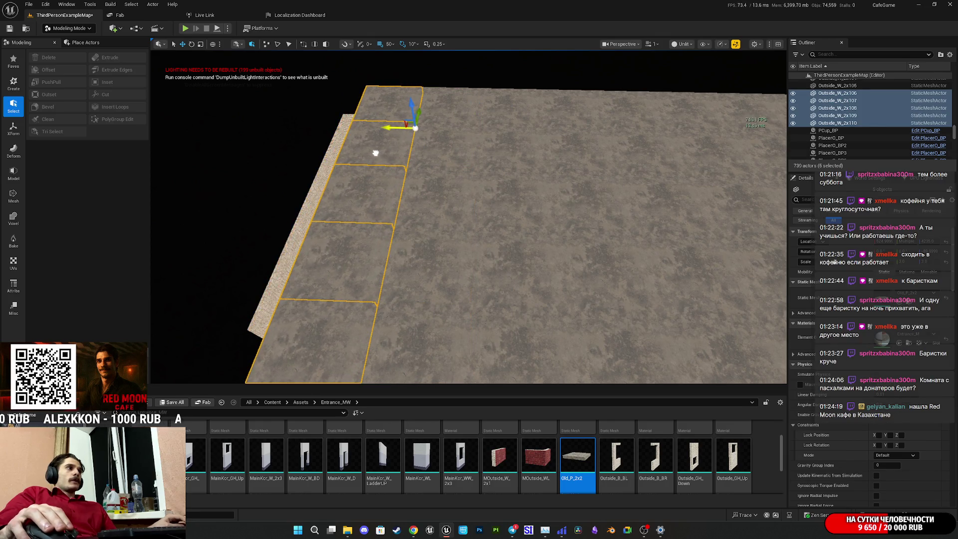
drag(424, 164, 412, 171)
mouse_move(536, 131)
alt+mouse_down()
mouse_move(455, 154)
mouse_move(472, 154)
alt+mouse_up()
mouse_move(486, 122)
alt+mouse_down()
mouse_move(449, 149)
mouse_move(349, 189)
mouse_move(506, 269)
alt+mouse_up()
ctrl+click(507, 285)
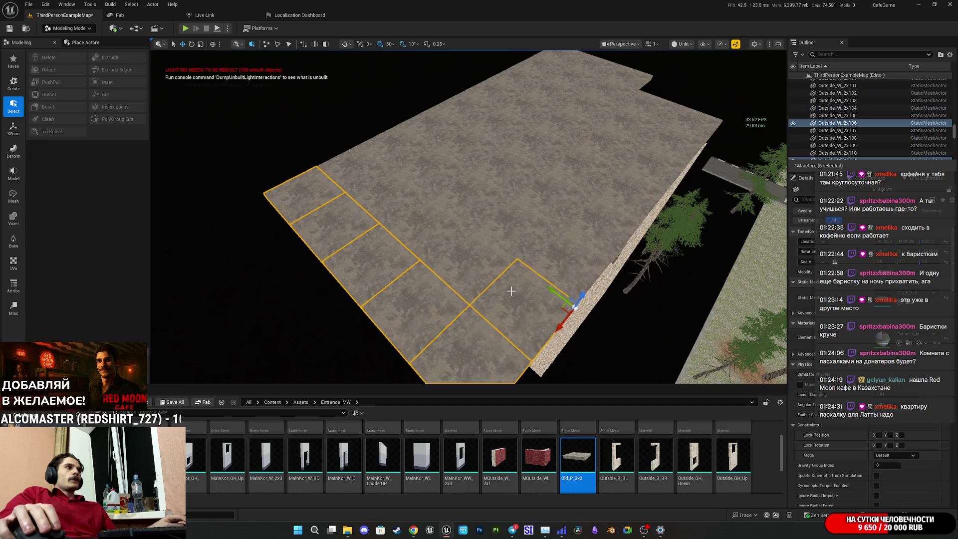
- Shift-select the near-edge and upper-row roof panels
ctrl+click(549, 314)
ctrl+click(423, 213)
ctrl+click(389, 195)
ctrl+click(357, 167)
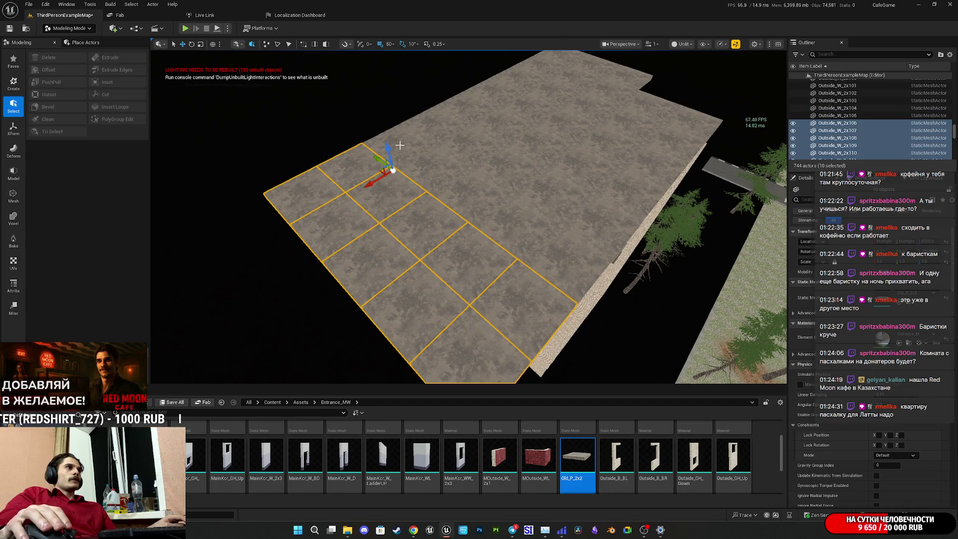
ctrl+click(414, 156)
ctrl+click(443, 169)
ctrl+click(494, 199)
ctrl+click(539, 222)
ctrl+click(569, 241)
ctrl+click(594, 231)
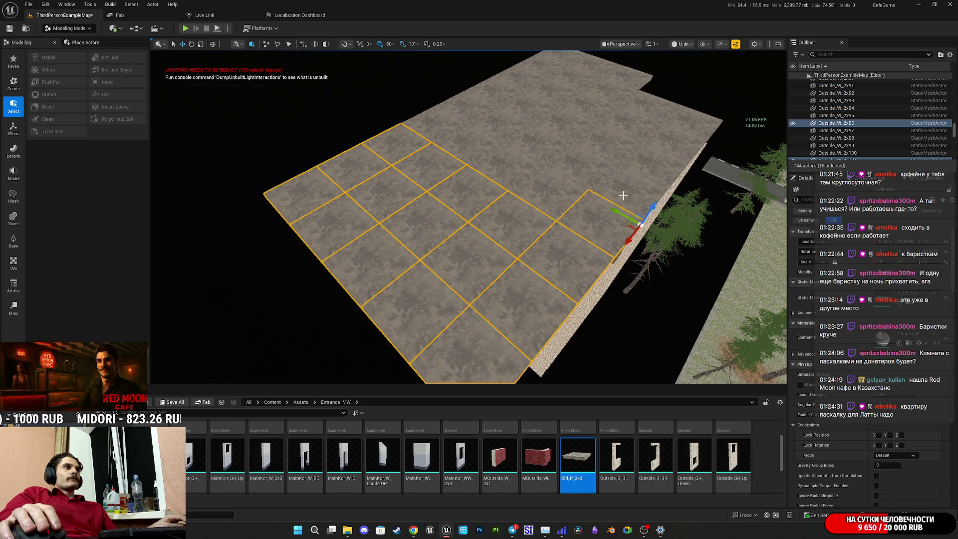
ctrl+click(570, 190)
ctrl+click(511, 163)
ctrl+click(483, 146)
ctrl+click(457, 118)
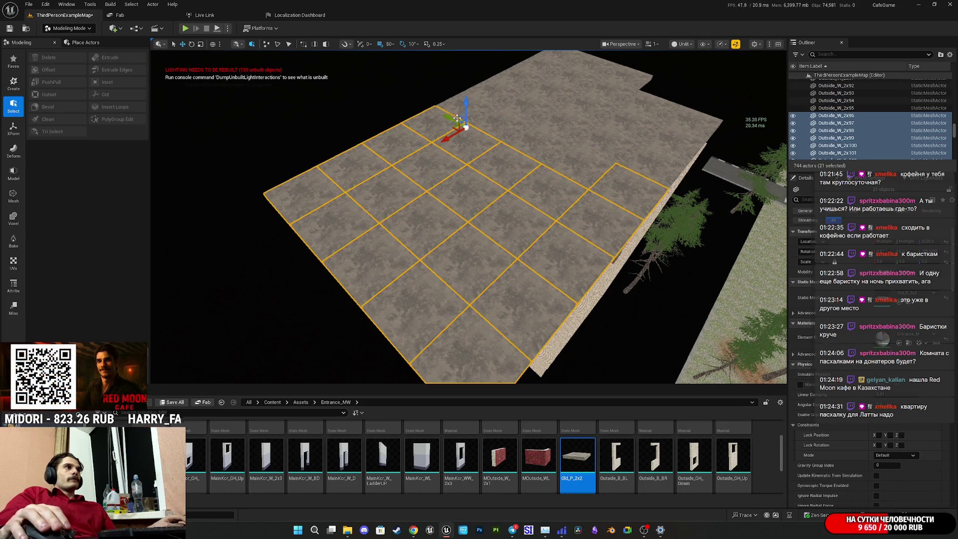
- Add the far-row, far-corner and top-edge panels until all 43 roof slabs are selected
ctrl+click(479, 107)
ctrl+click(504, 120)
ctrl+click(537, 137)
ctrl+click(575, 160)
ctrl+click(644, 160)
ctrl+click(693, 115)
ctrl+click(649, 102)
ctrl+click(613, 131)
ctrl+click(593, 103)
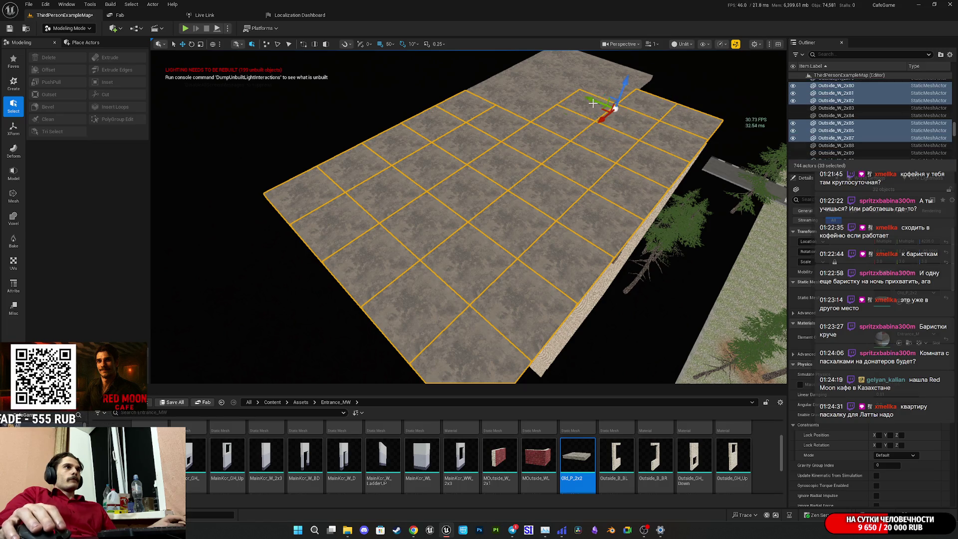
ctrl+click(628, 74)
ctrl+click(594, 62)
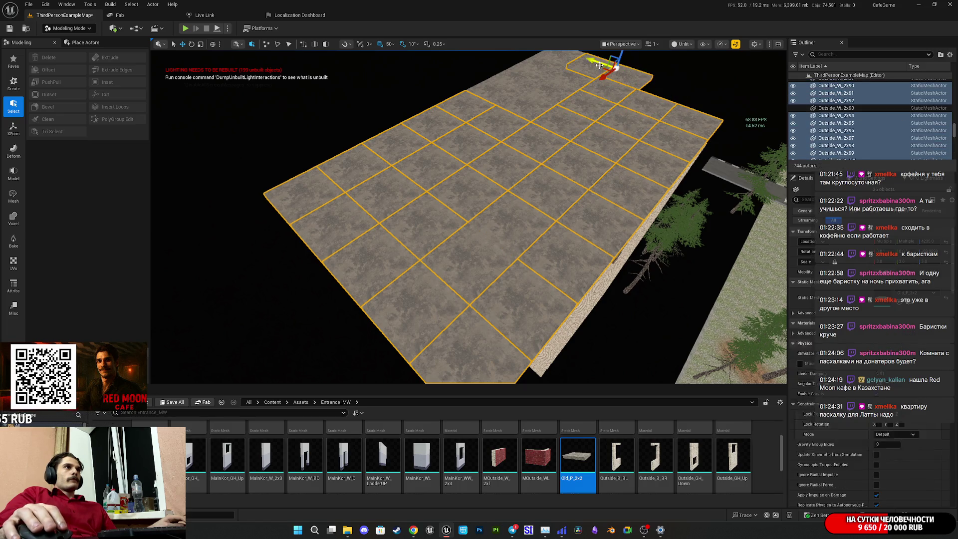
ctrl+click(563, 58)
ctrl+click(539, 65)
ctrl+click(573, 80)
ctrl+click(556, 97)
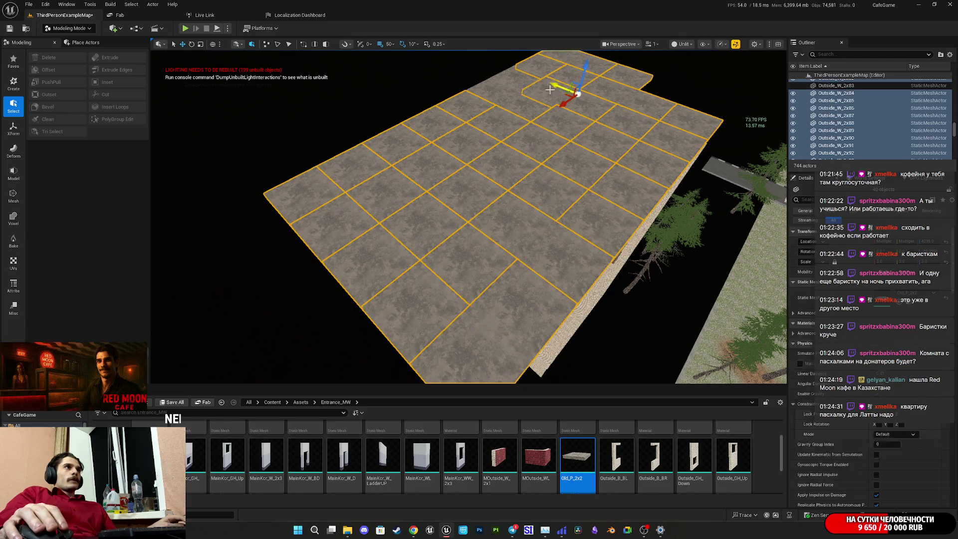
ctrl+click(513, 80)
ctrl+click(500, 95)
ctrl+click(557, 128)
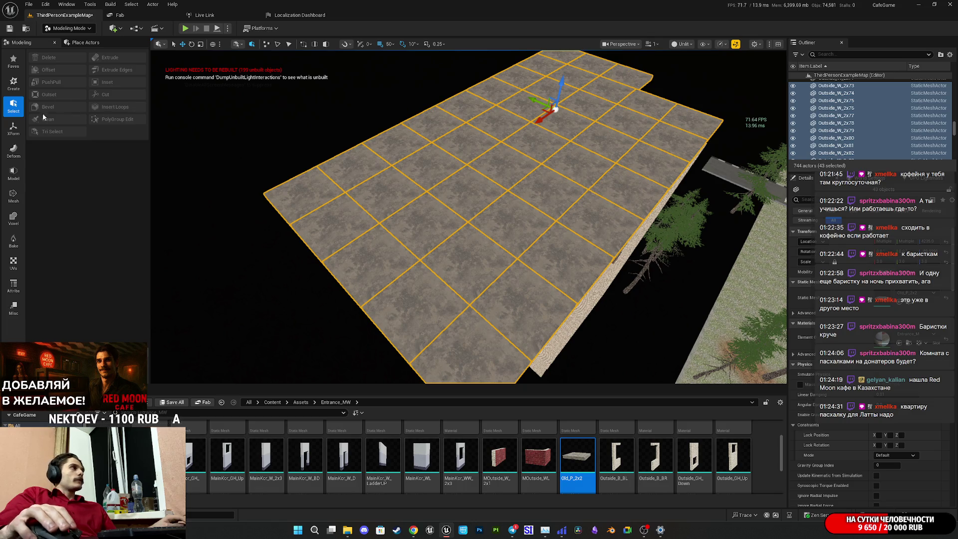
click(14, 174)
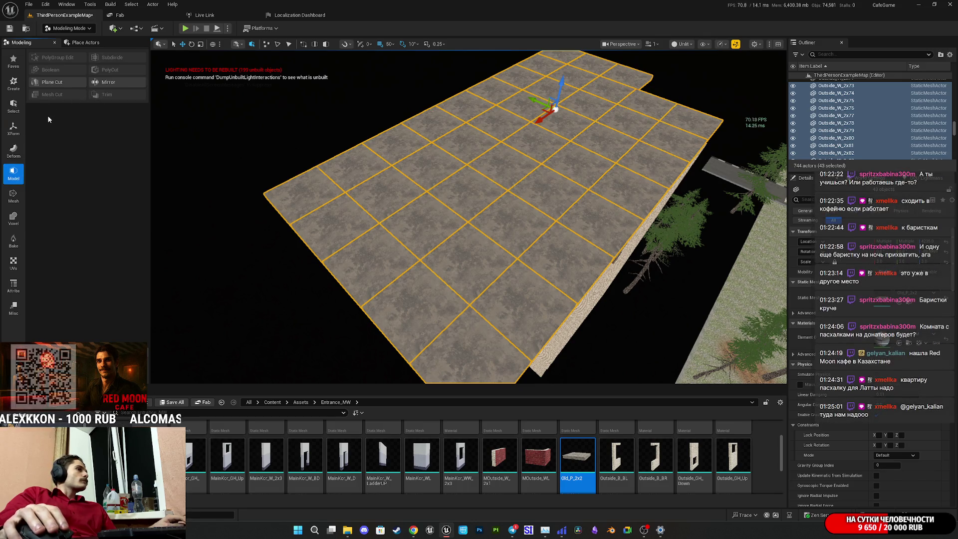
- Merge the 43 selected roof slabs into one new mesh, Combined72, with XForm > Merge
drag(379, 220, 499, 262)
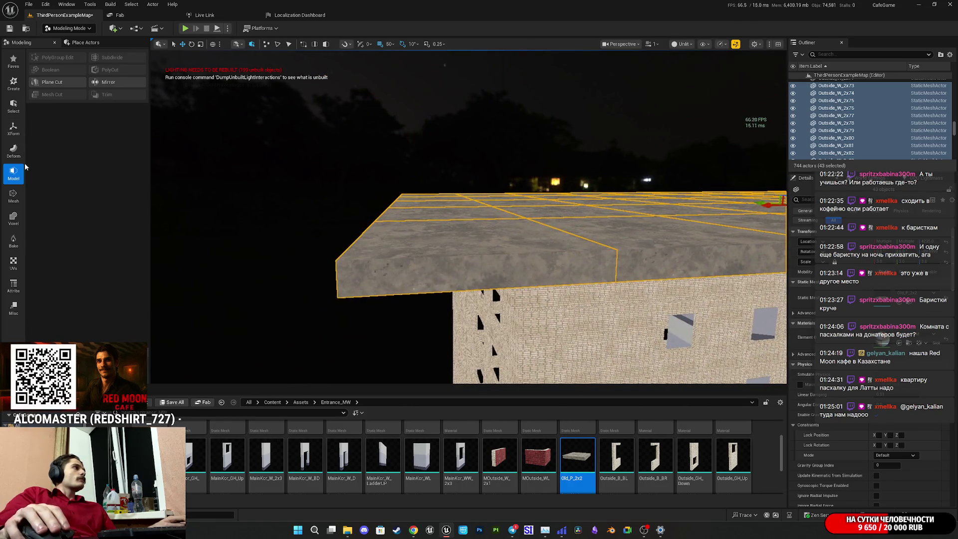
click(12, 133)
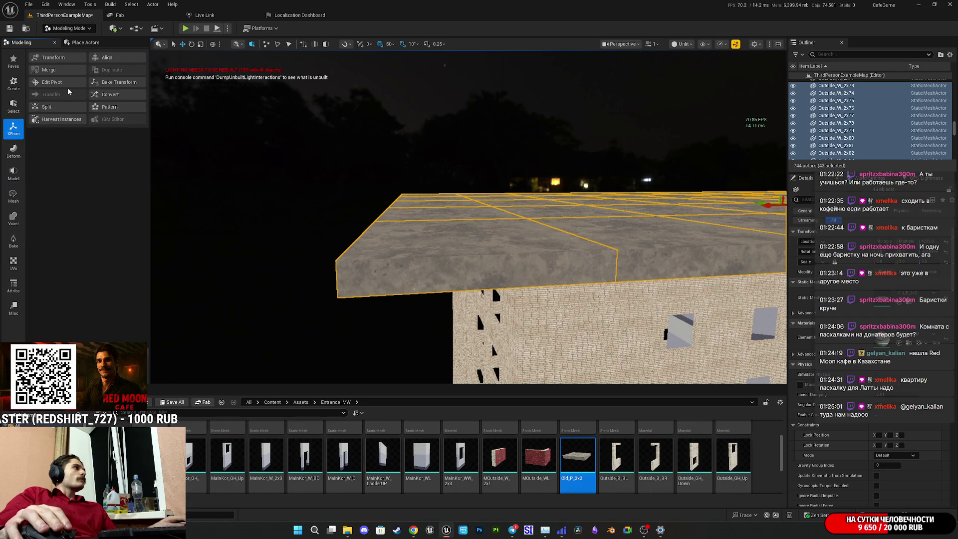
click(79, 72)
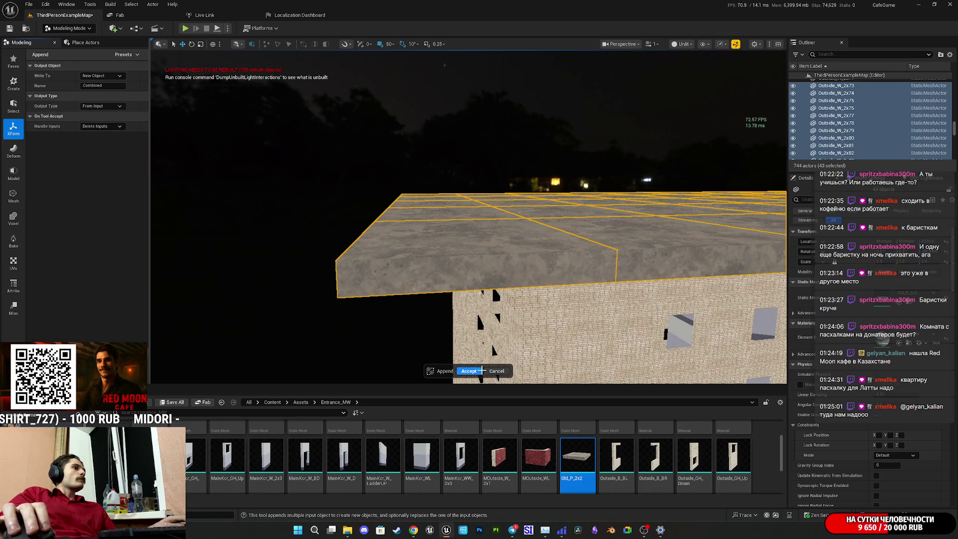
click(471, 372)
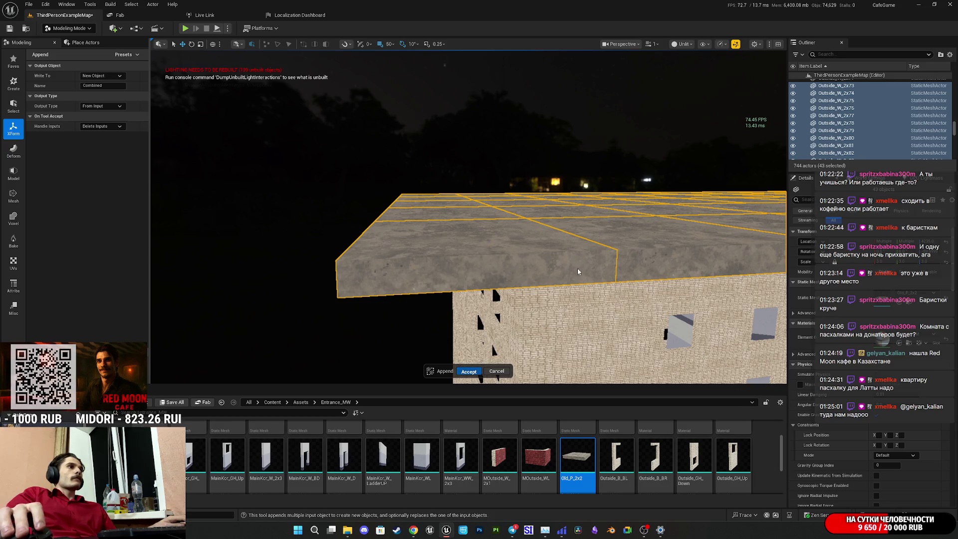
mouse_move(564, 278)
mouse_down()
mouse_move(564, 306)
mouse_move(528, 307)
mouse_up()
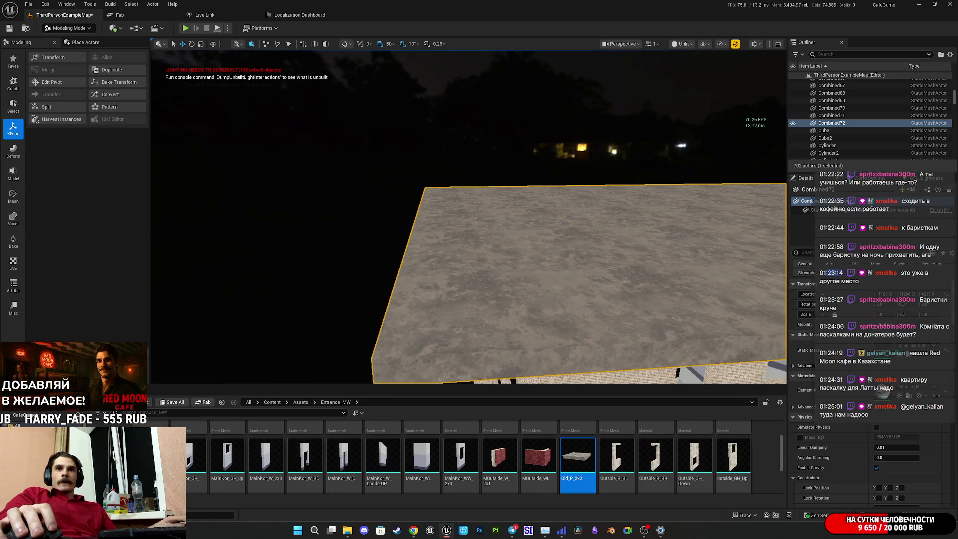
drag(528, 307, 534, 300)
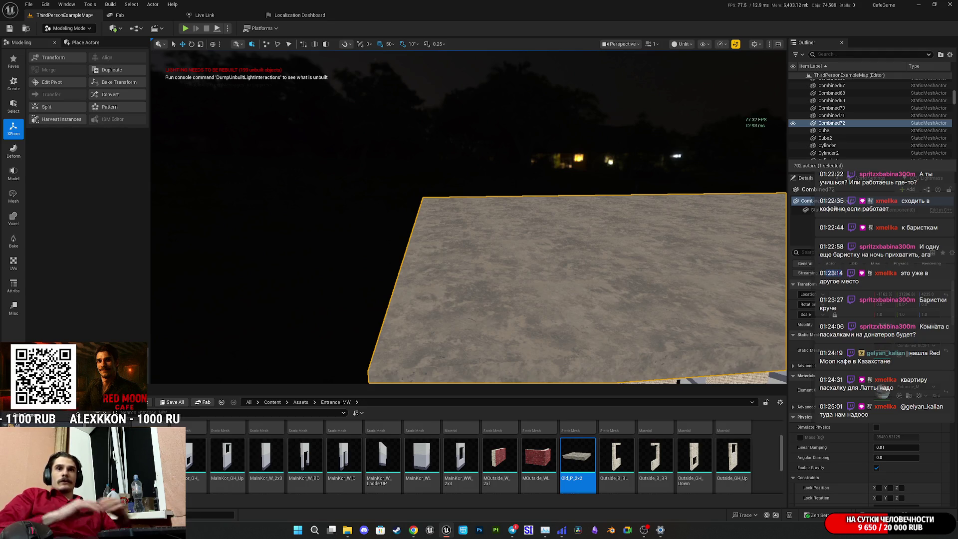
drag(512, 291, 513, 290)
drag(458, 270, 476, 265)
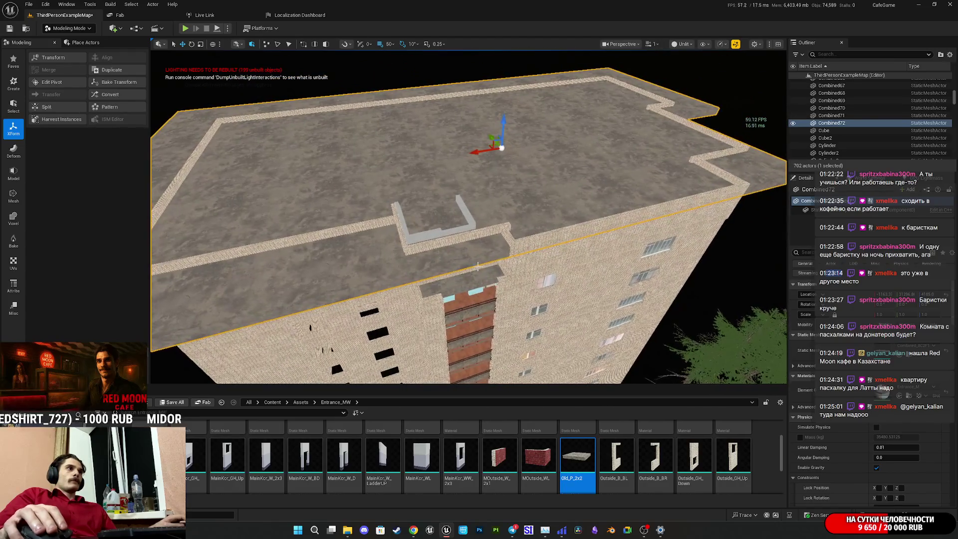
click(521, 245)
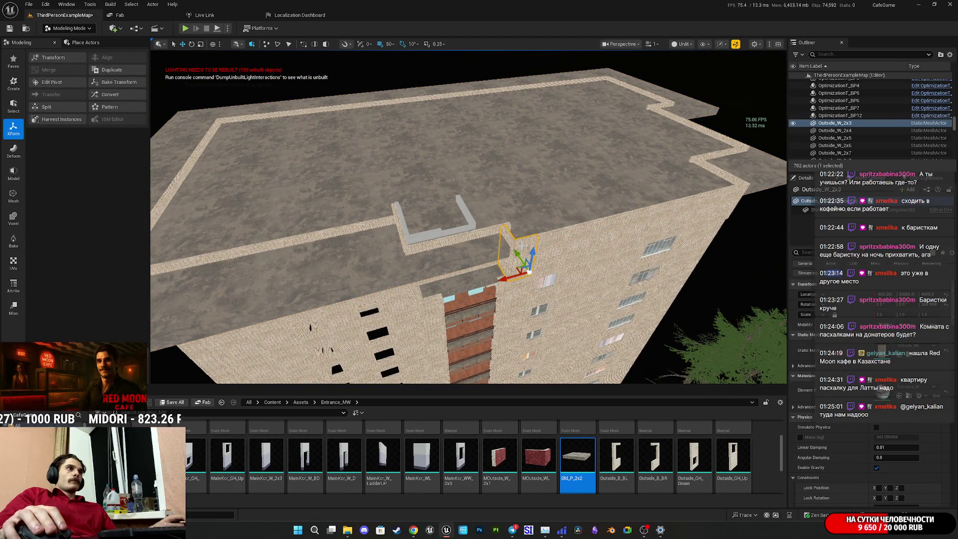
- Shift-select the parapet pieces along the first stretch of roof wall, including its corner piece
drag(521, 245, 521, 245)
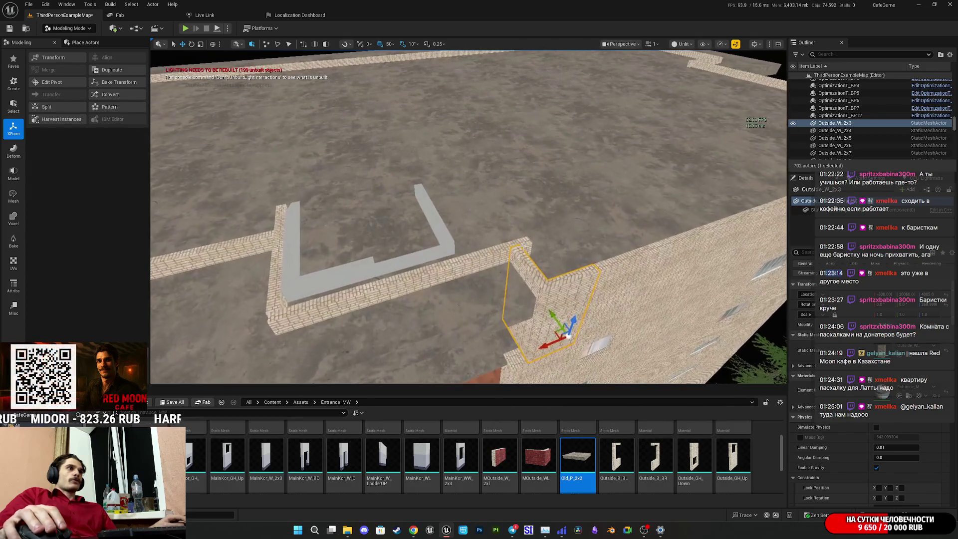
ctrl+click(549, 299)
ctrl+click(414, 295)
drag(414, 294, 414, 295)
ctrl+click(479, 269)
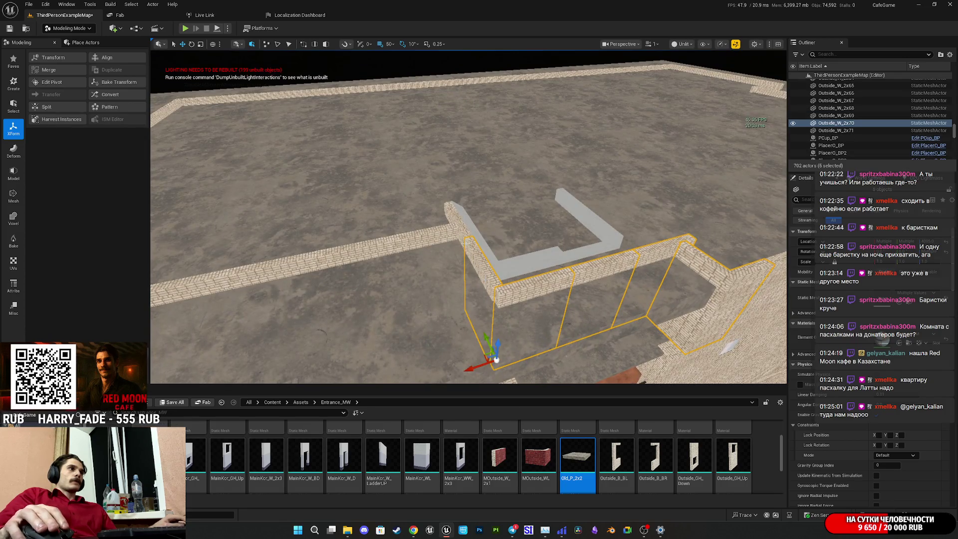
ctrl+click(454, 219)
ctrl+click(403, 248)
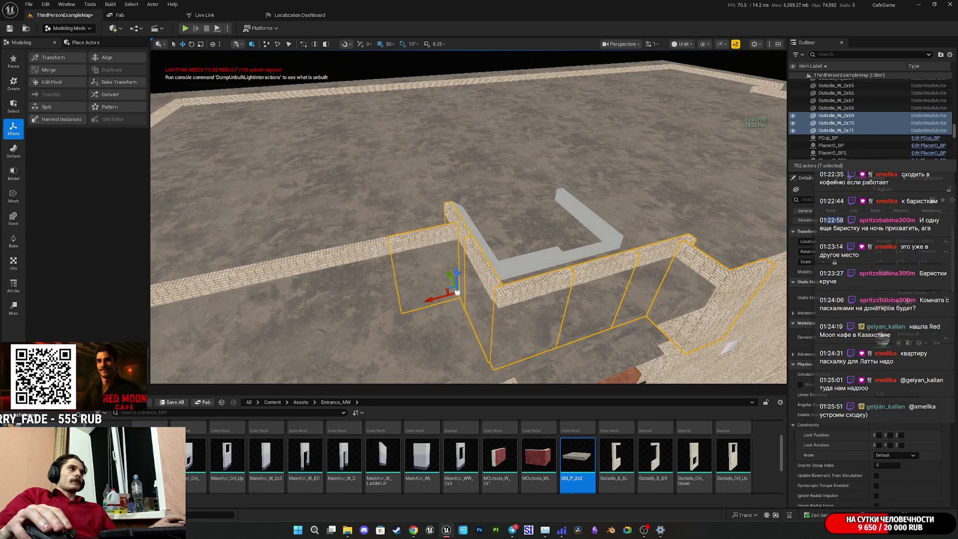
drag(497, 245, 525, 239)
ctrl+click(481, 227)
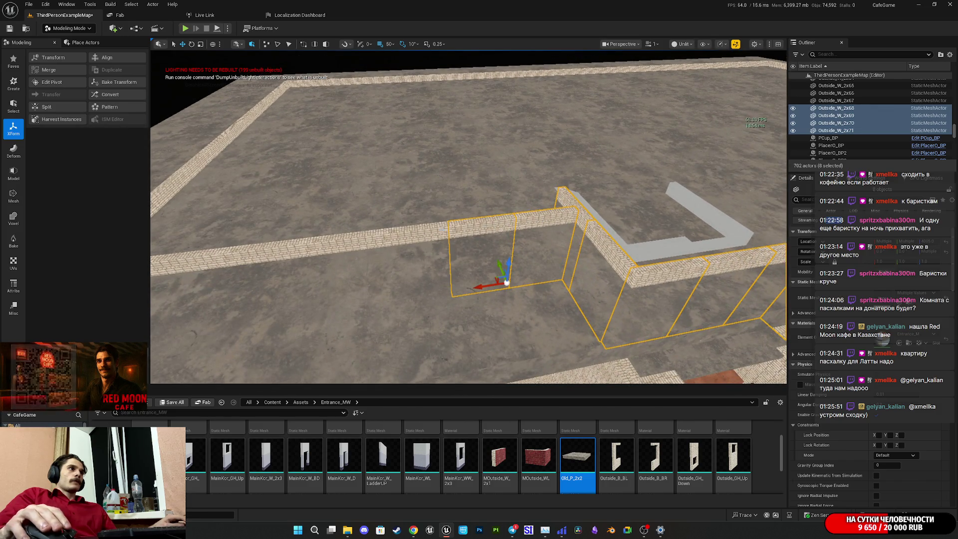
ctrl+click(414, 233)
drag(525, 239, 474, 259)
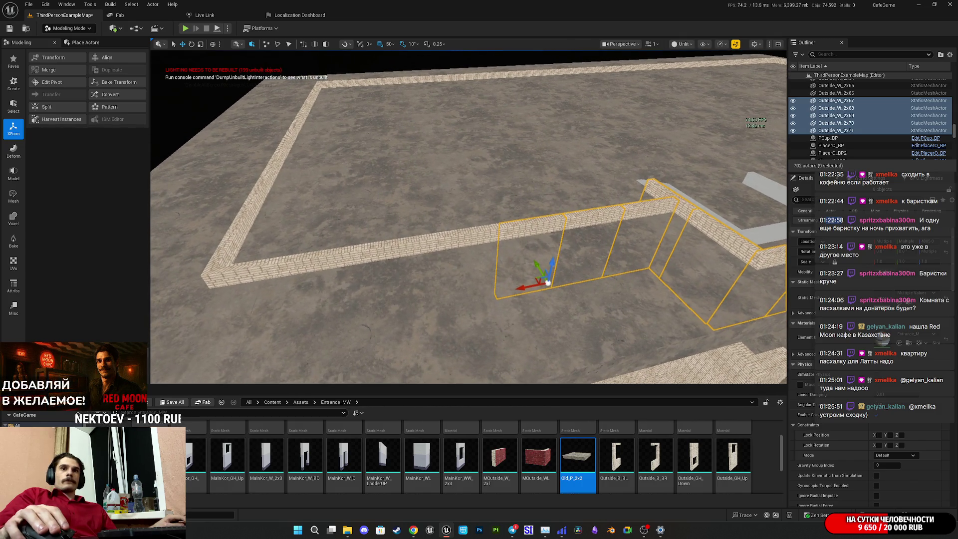
ctrl+click(469, 238)
ctrl+click(396, 247)
ctrl+click(319, 256)
ctrl+click(263, 267)
- Past the roof corner, add the near, front and left parapet pieces to the selection
drag(263, 268, 597, 310)
ctrl+click(589, 322)
ctrl+click(518, 314)
ctrl+click(404, 302)
drag(404, 303, 646, 256)
ctrl+click(633, 254)
ctrl+click(548, 252)
ctrl+click(469, 252)
ctrl+click(407, 249)
ctrl+click(320, 237)
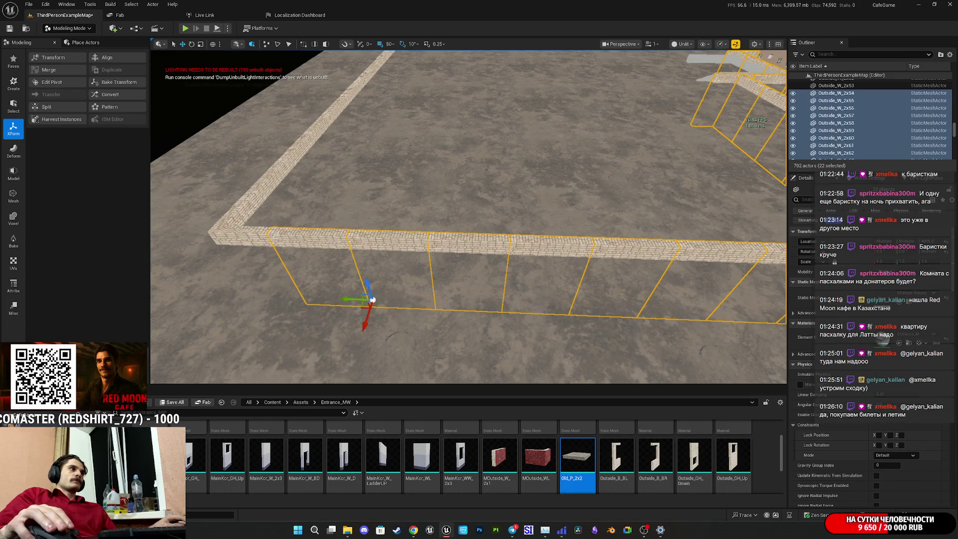
ctrl+click(249, 235)
drag(250, 235, 479, 234)
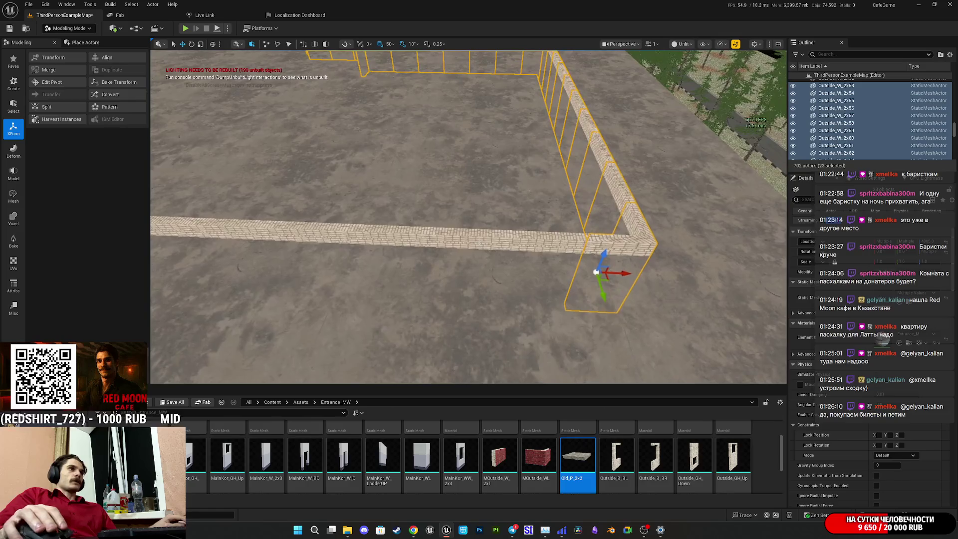
ctrl+click(553, 245)
ctrl+click(471, 243)
ctrl+click(394, 242)
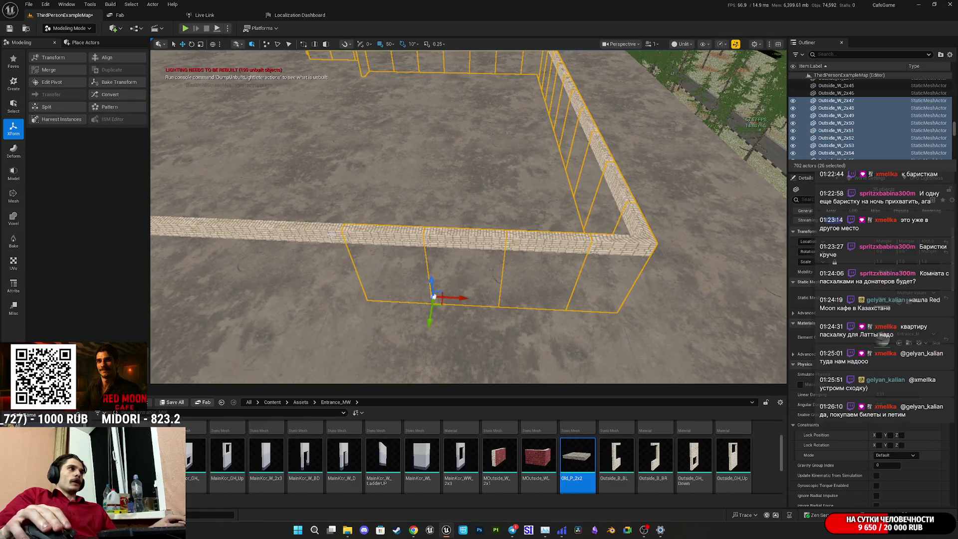
ctrl+click(311, 240)
drag(372, 319, 339, 259)
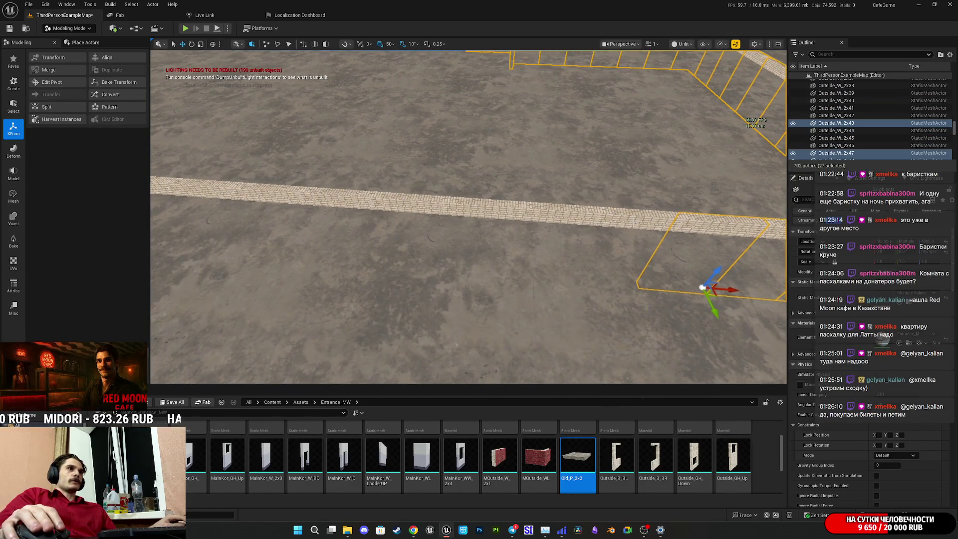
ctrl+click(644, 264)
ctrl+click(572, 276)
ctrl+click(486, 209)
ctrl+click(429, 204)
ctrl+click(349, 199)
- Add the wall pieces along the next side, including Outside_W_2x28, the corner pieces and Outside_W_2x21
mouse_move(349, 200)
mouse_down()
mouse_move(358, 264)
mouse_move(527, 208)
mouse_up()
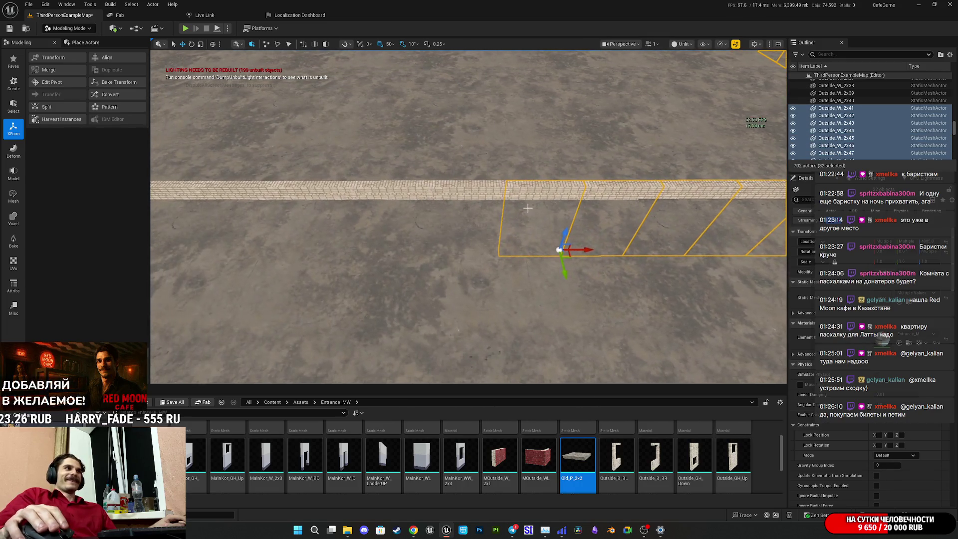
ctrl+click(480, 193)
ctrl+click(439, 194)
drag(439, 193, 589, 204)
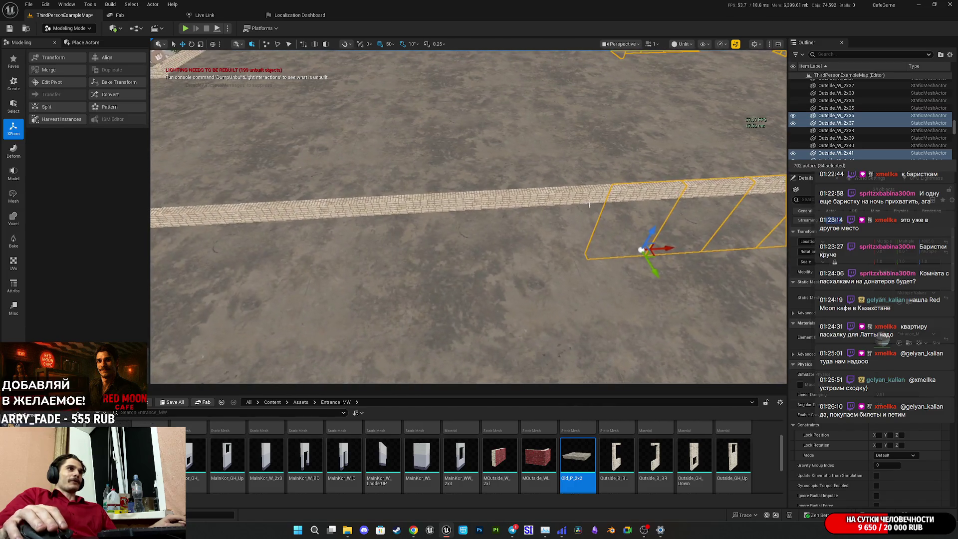
ctrl+click(583, 202)
ctrl+click(530, 197)
ctrl+click(469, 199)
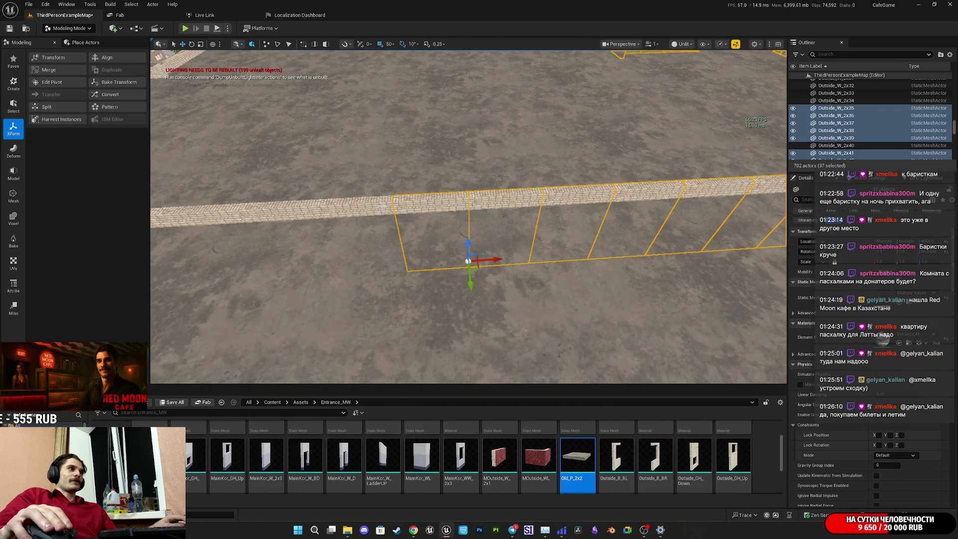
drag(483, 218, 514, 200)
ctrl+click(573, 234)
ctrl+click(515, 254)
ctrl+click(454, 255)
ctrl+click(422, 257)
ctrl+click(391, 260)
mouse_move(392, 259)
mouse_down()
mouse_move(532, 231)
mouse_move(449, 259)
mouse_move(544, 263)
mouse_up()
ctrl+click(478, 233)
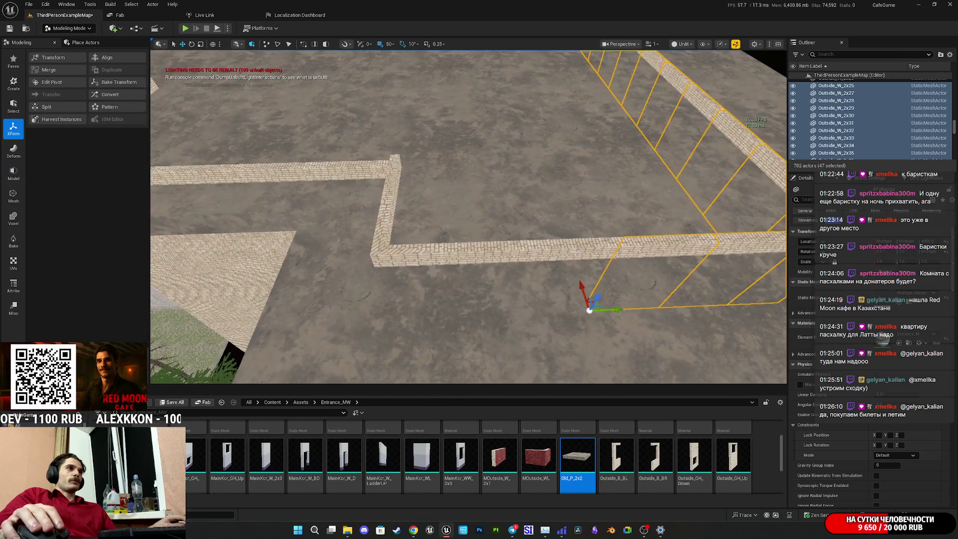
ctrl+click(522, 256)
drag(421, 251, 510, 228)
ctrl+click(489, 215)
ctrl+click(455, 223)
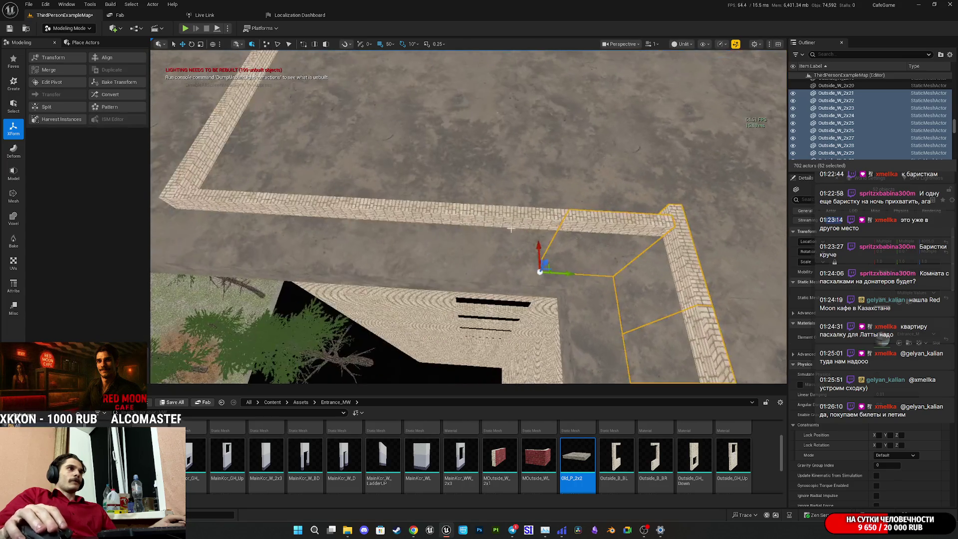
ctrl+click(441, 219)
ctrl+click(324, 244)
- Add the remaining front wall panels, Outside_W_2x17 through Outside_W_2x4, completing all 69 pieces
drag(324, 244, 399, 231)
ctrl+click(547, 172)
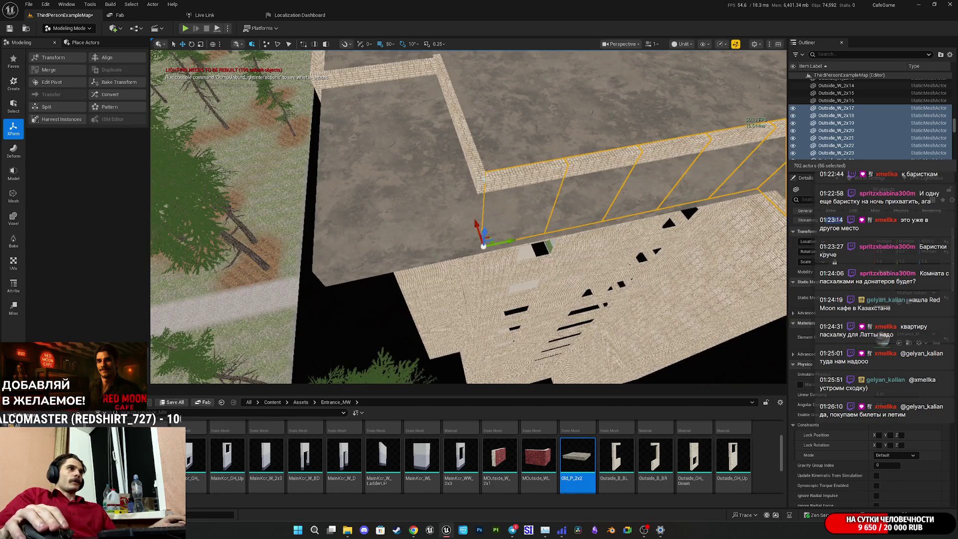
ctrl+click(482, 179)
mouse_move(483, 179)
mouse_down()
mouse_move(459, 199)
mouse_move(481, 208)
mouse_move(415, 233)
mouse_up()
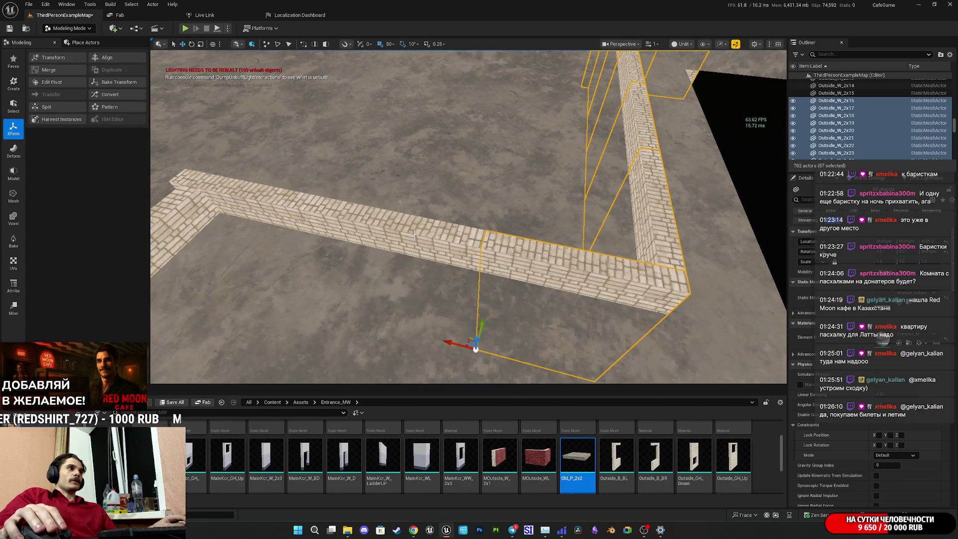
ctrl+click(259, 212)
drag(259, 213, 424, 237)
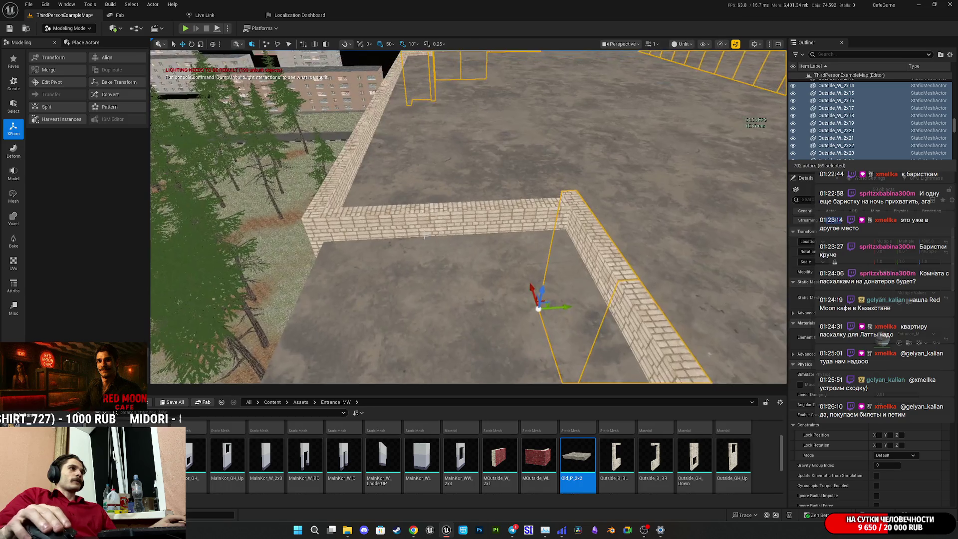
ctrl+click(516, 220)
drag(516, 220, 595, 237)
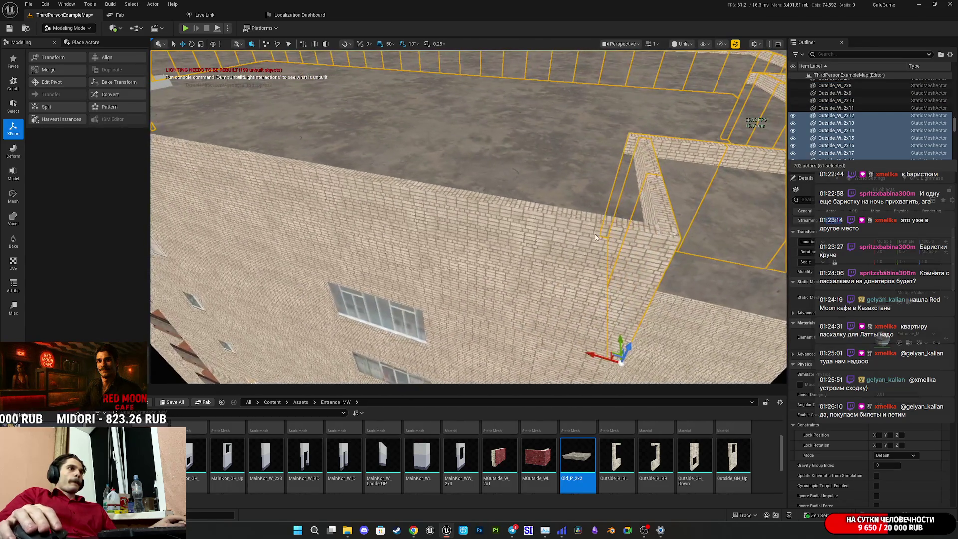
ctrl+click(595, 236)
ctrl+click(478, 229)
ctrl+click(369, 215)
ctrl+click(290, 252)
drag(290, 252, 369, 289)
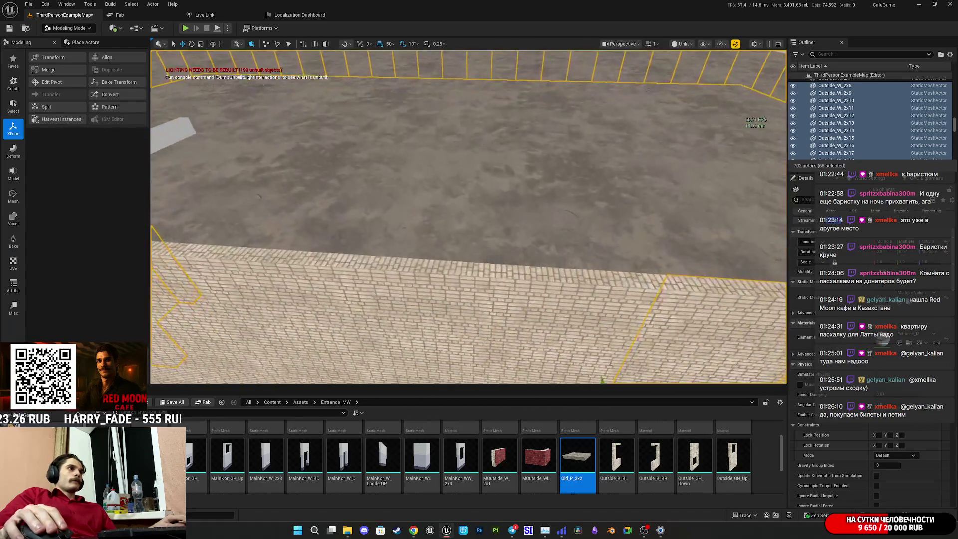
scroll(469, 220, down, 5)
ctrl+click(623, 279)
ctrl+click(558, 299)
ctrl+click(449, 279)
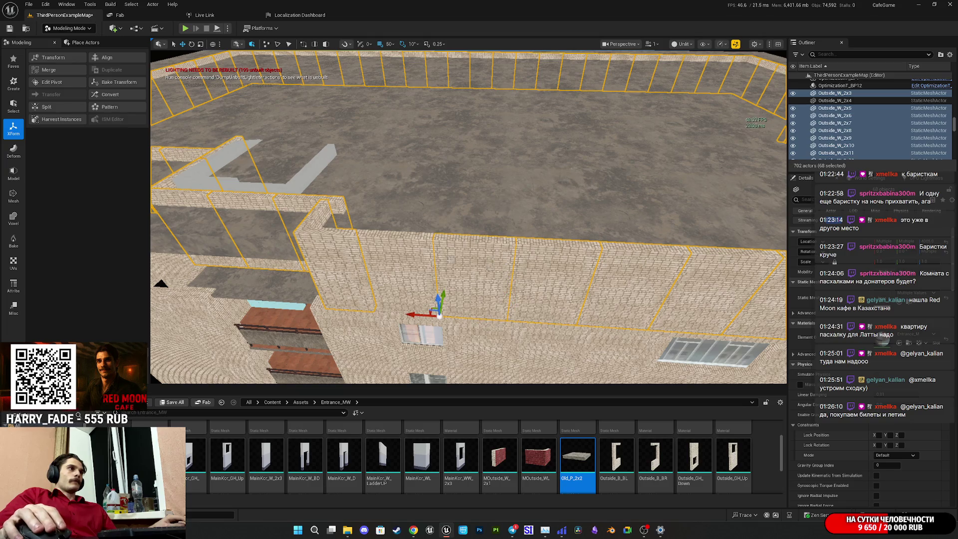
ctrl+click(368, 301)
drag(367, 302, 451, 267)
- Append the selected wall pieces into one merged mesh, Combined73
click(49, 69)
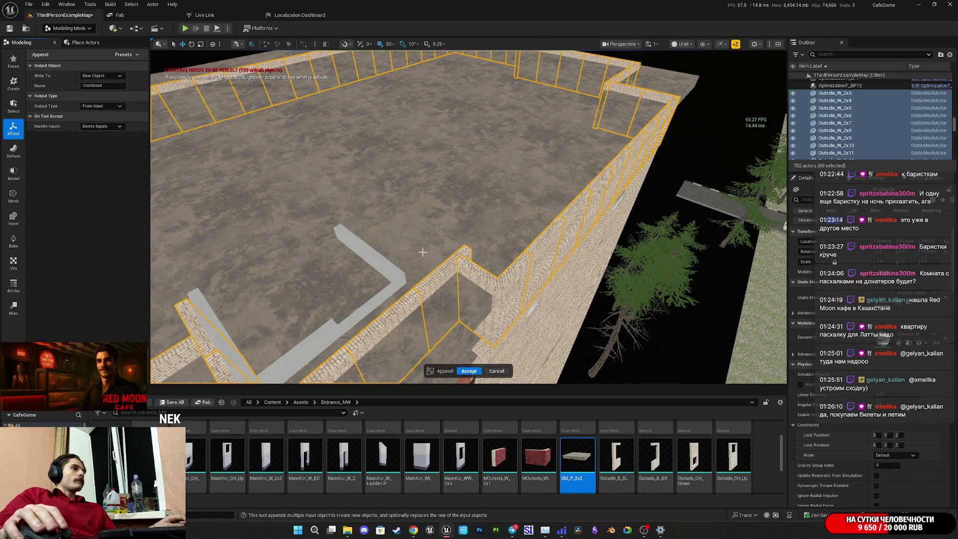
click(471, 372)
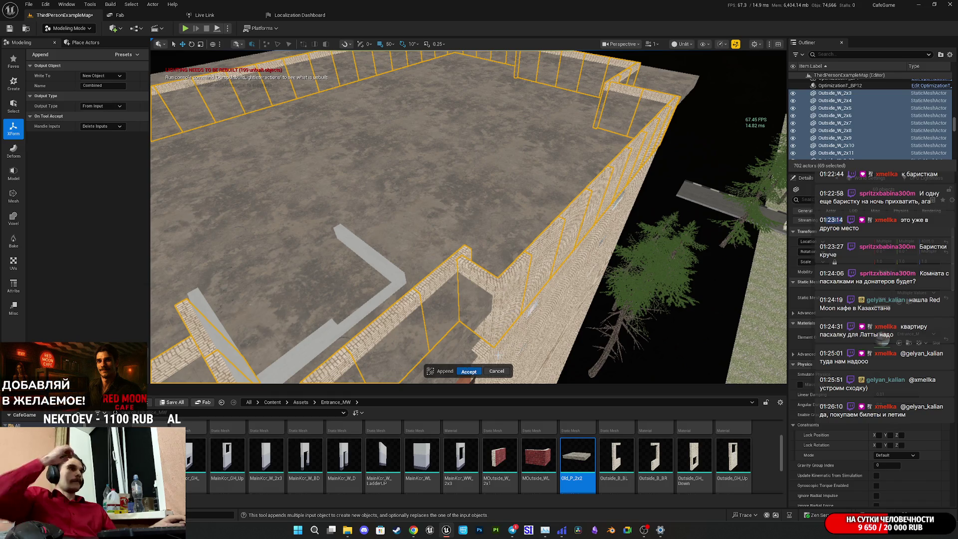
click(469, 371)
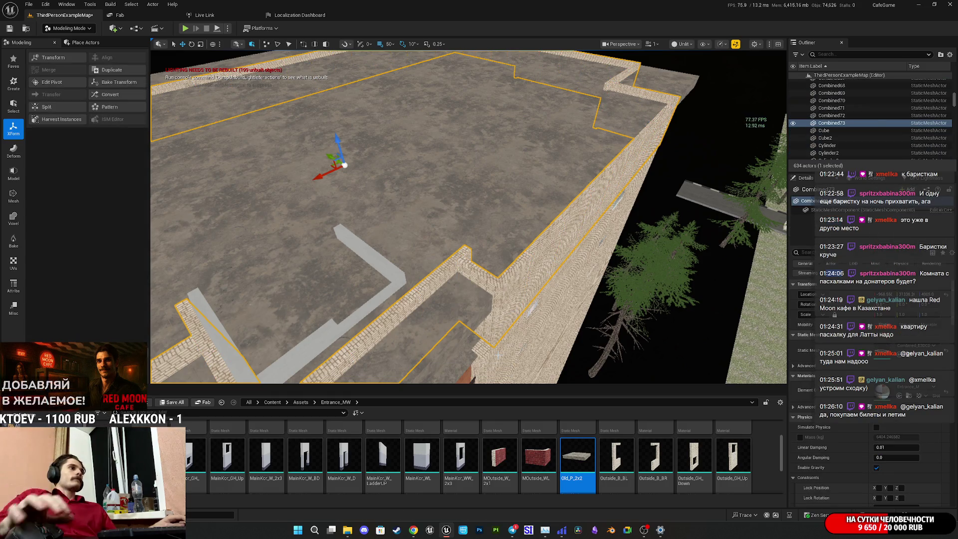
- Select the Combined72 roof mesh plus Combined73 walls and start a Mesh Boolean on them
mouse_move(543, 316)
mouse_down()
mouse_move(543, 329)
mouse_move(543, 316)
mouse_up()
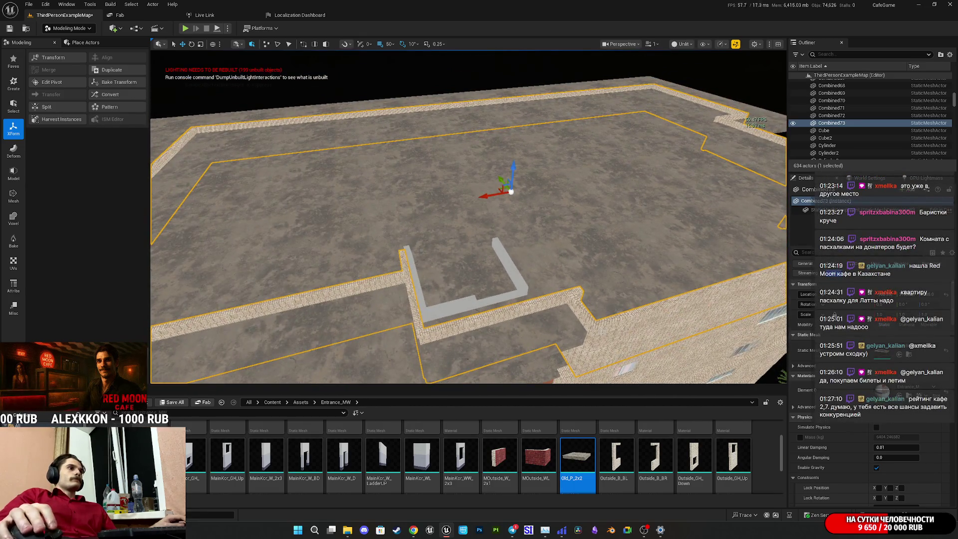
click(547, 333)
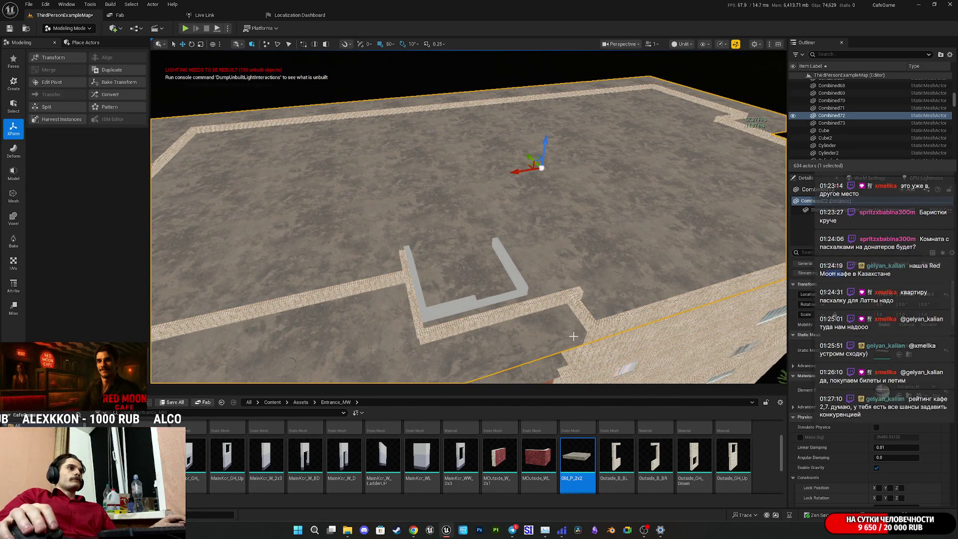
ctrl+click(598, 329)
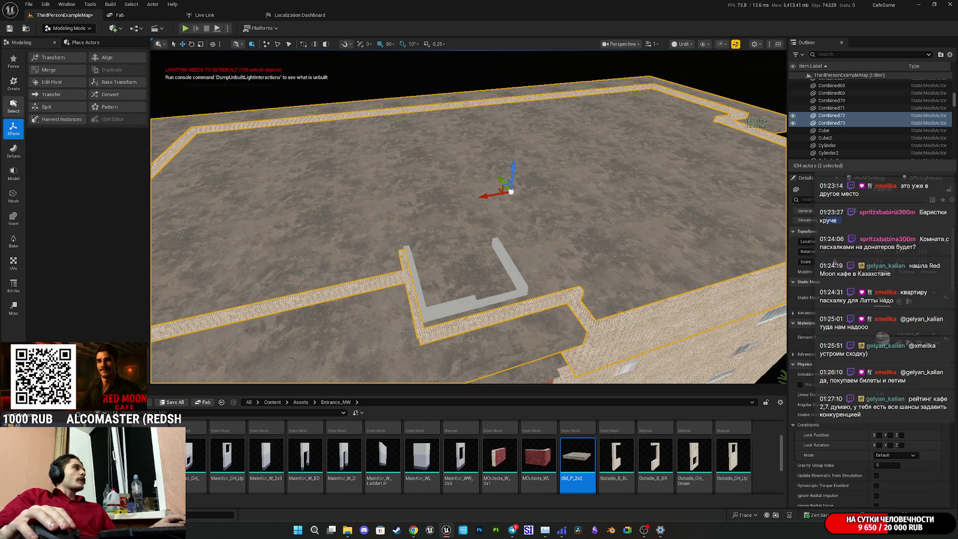
click(13, 110)
click(19, 155)
click(22, 172)
click(58, 71)
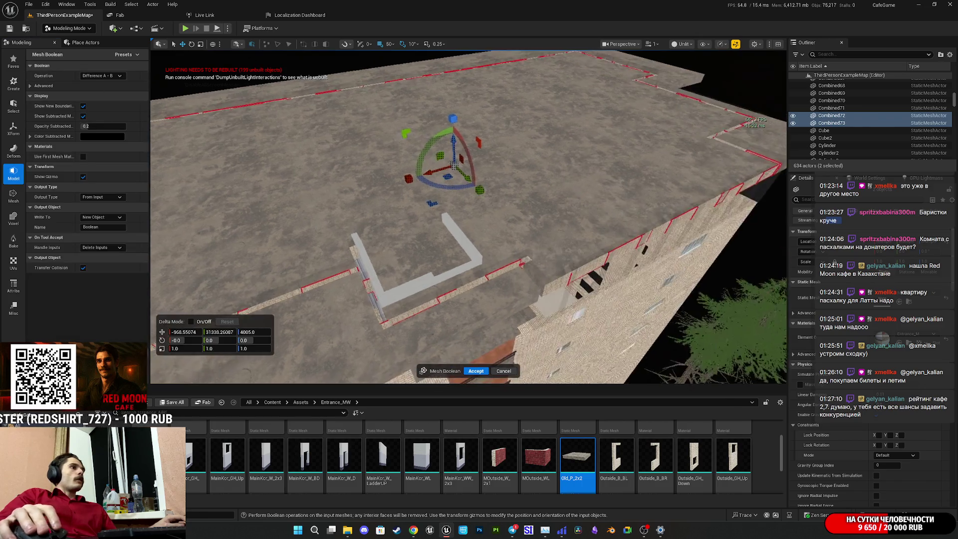
- Fly over the roof and L-shaped wall with E/W/S/A to check the preview, then cancel the Boolean
key(e)
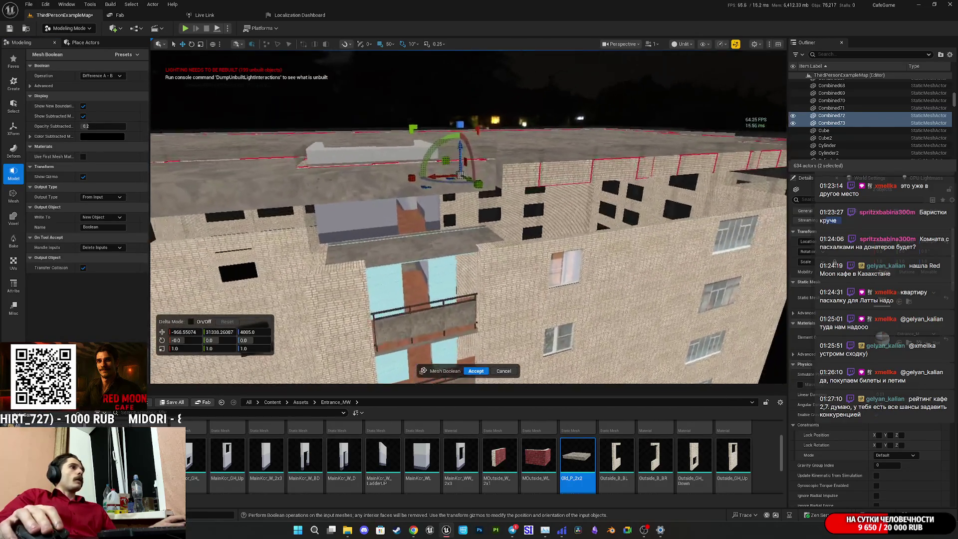
key(w)
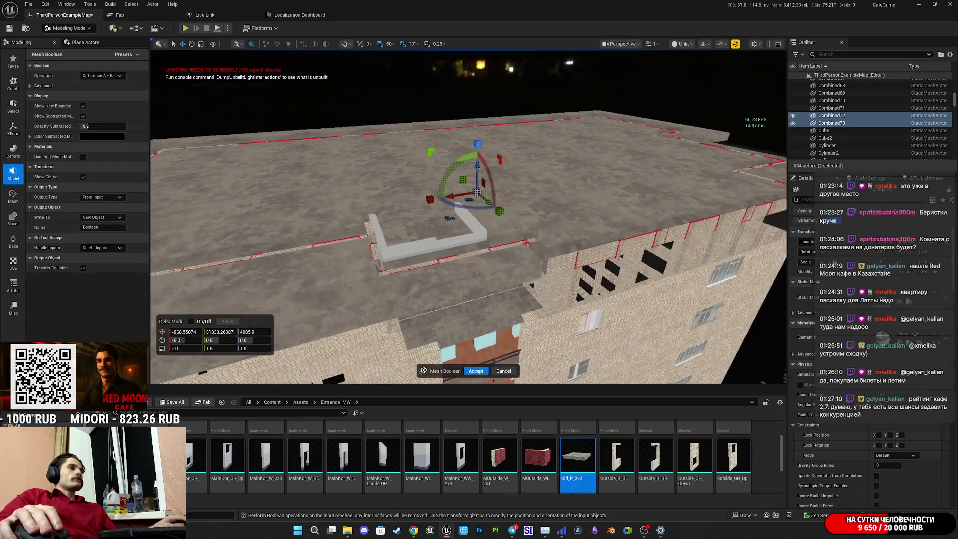
key(s)
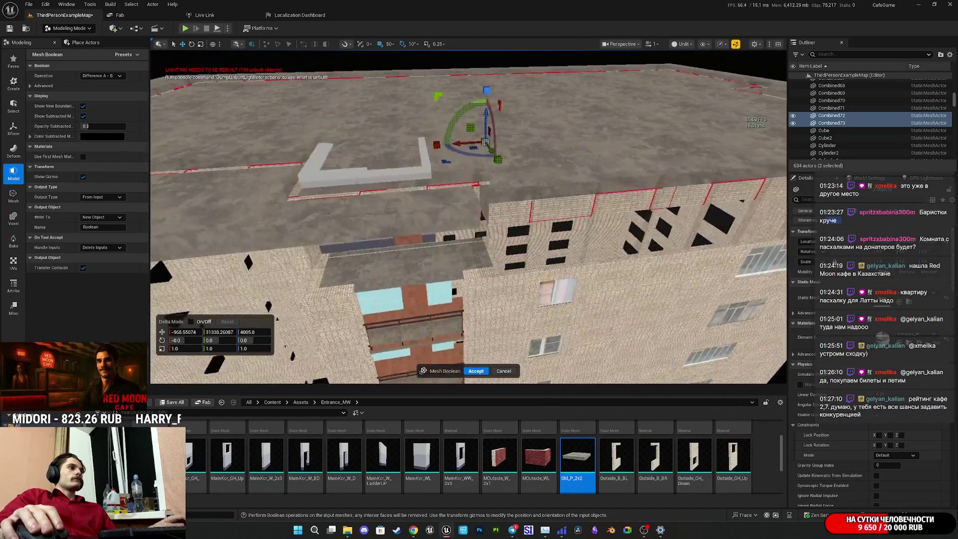
key(e)
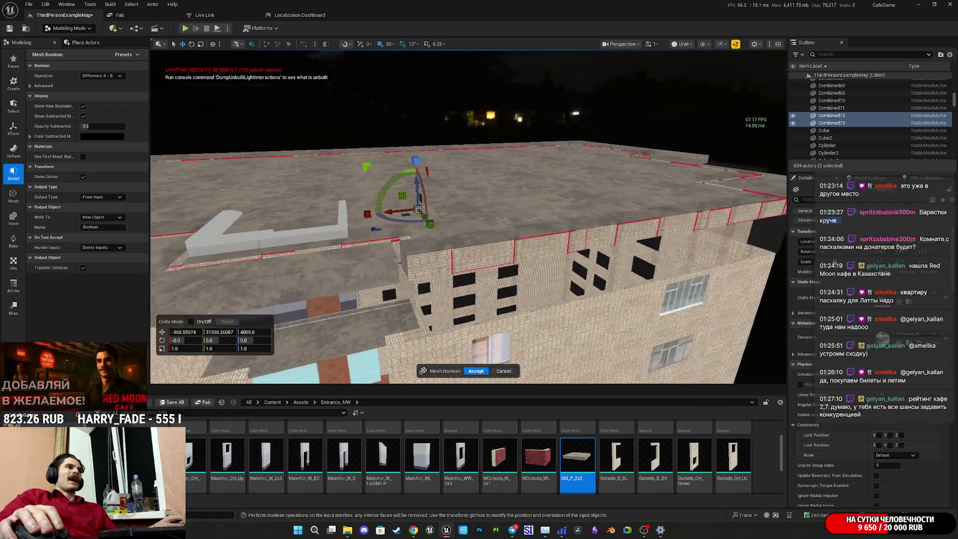
key(w)
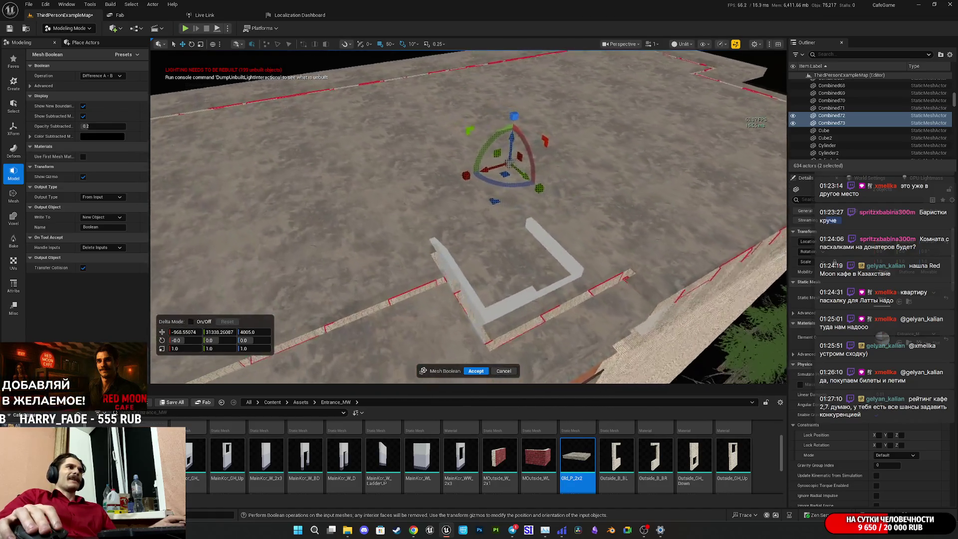
key(a)
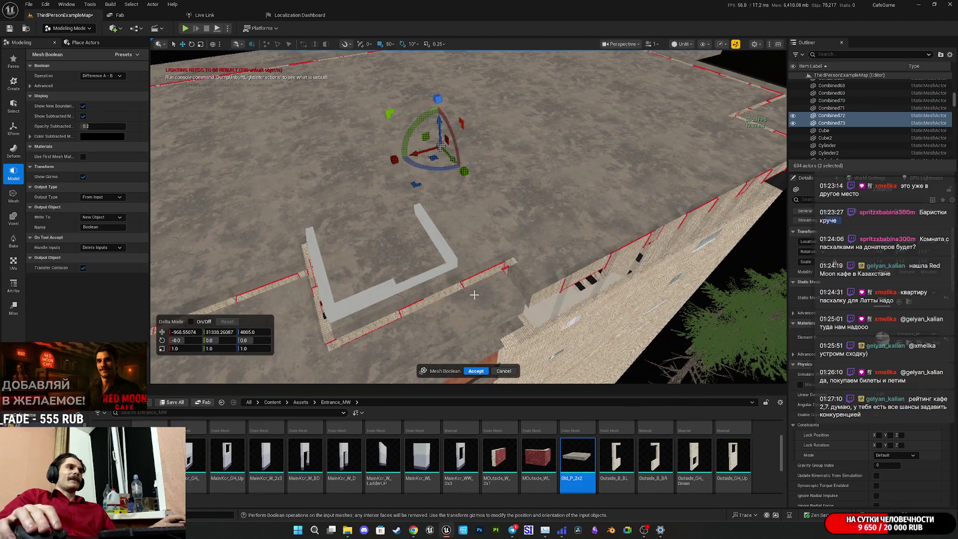
click(503, 371)
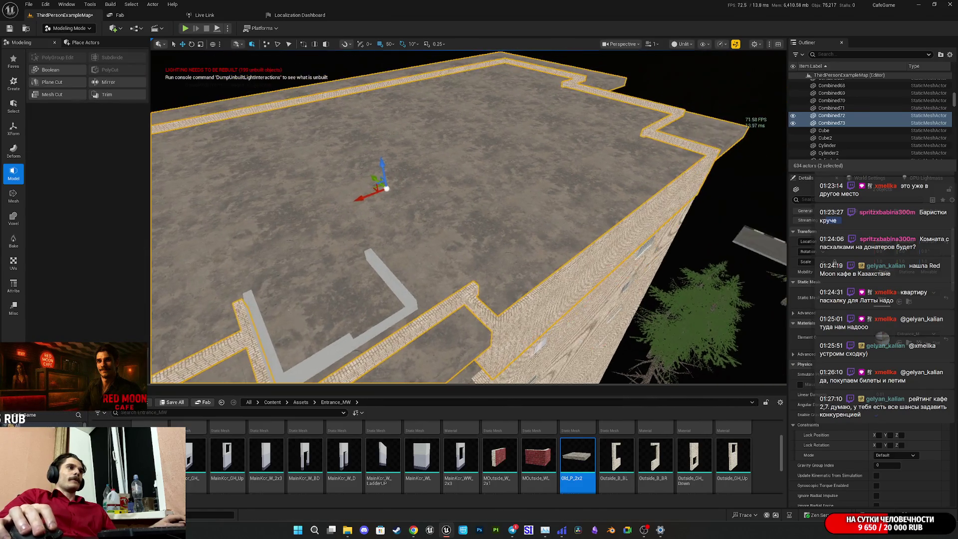
- Select and frame Combined73, undo an Alt-drag duplicate, then reopen Mesh Boolean on slab and walls
click(476, 200)
key(f)
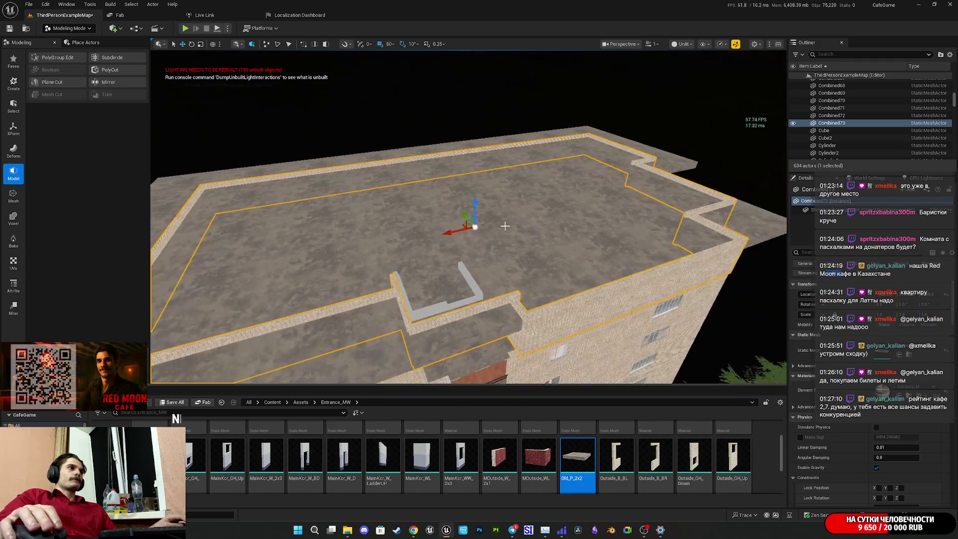
alt+drag(476, 199, 476, 151)
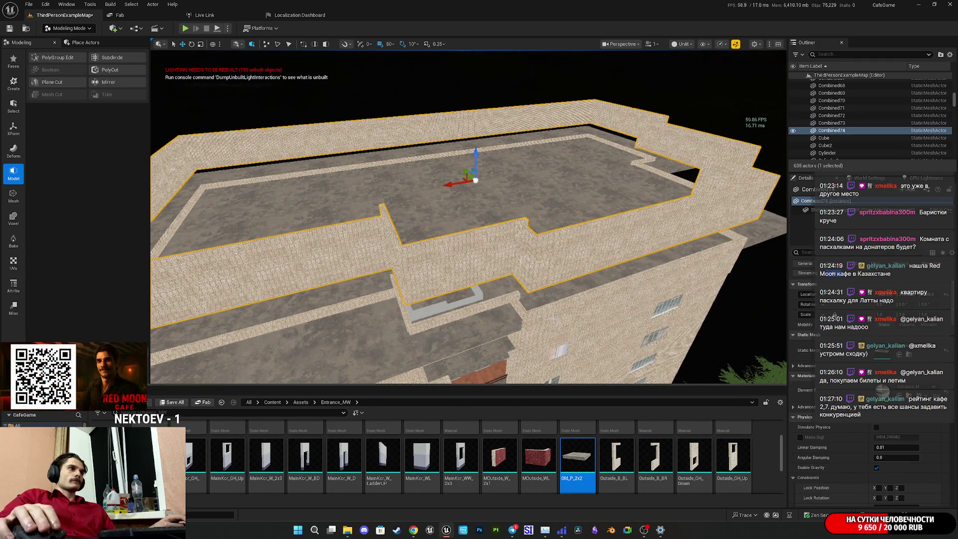
key(ctrl+z)
key(ctrl+z)
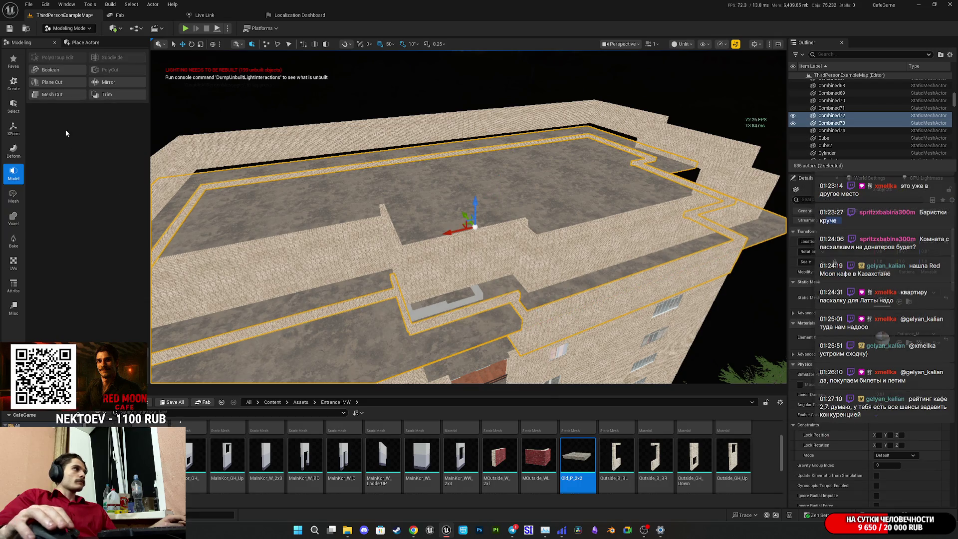
click(64, 71)
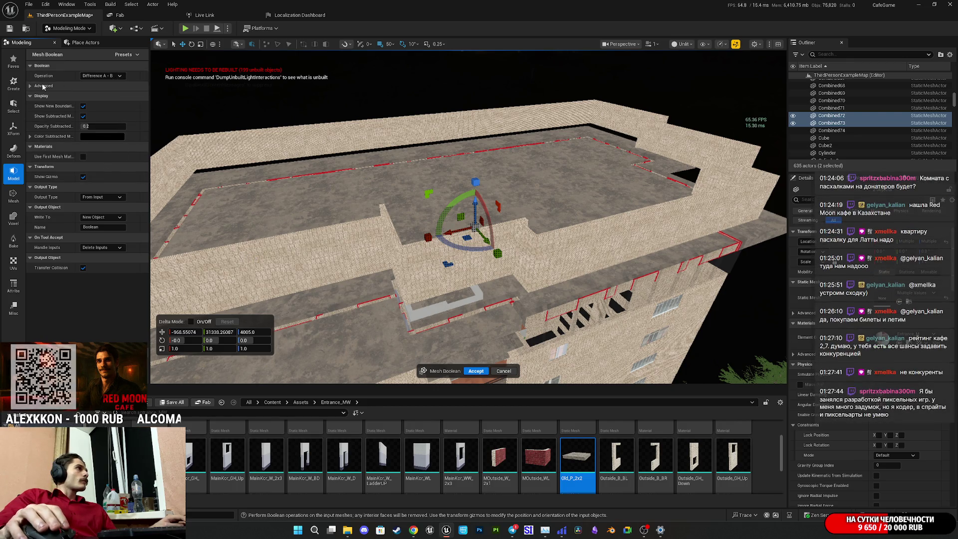
click(29, 85)
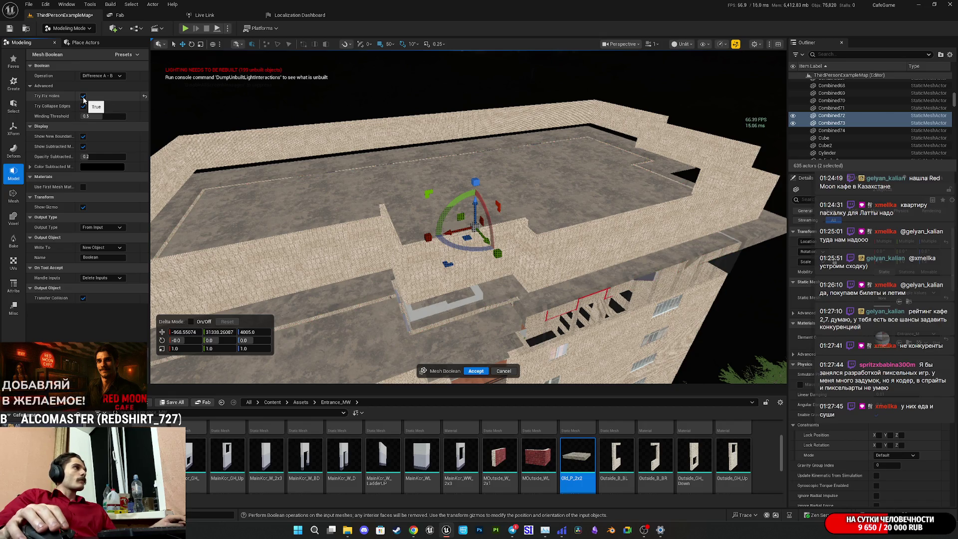
mouse_move(442, 234)
mouse_down()
mouse_move(438, 208)
mouse_move(499, 275)
mouse_up()
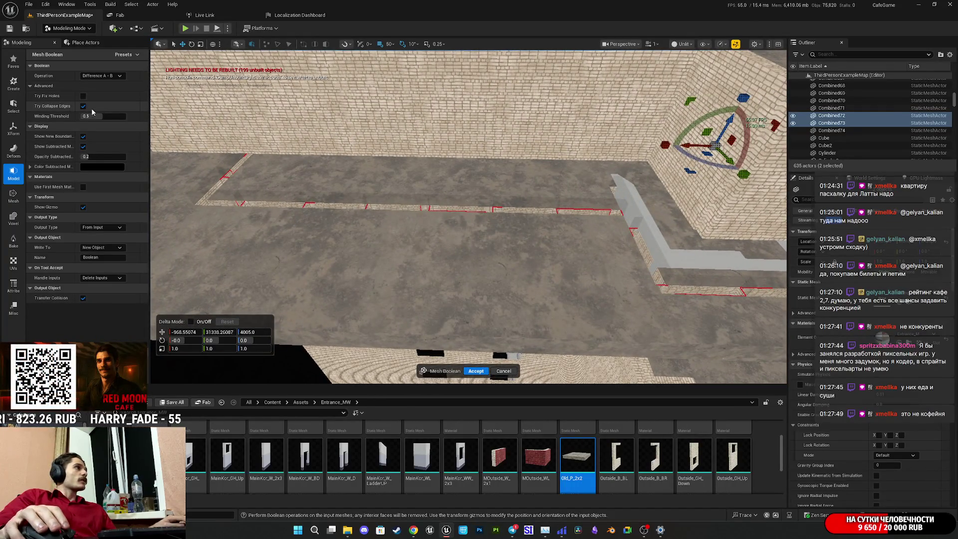
click(83, 97)
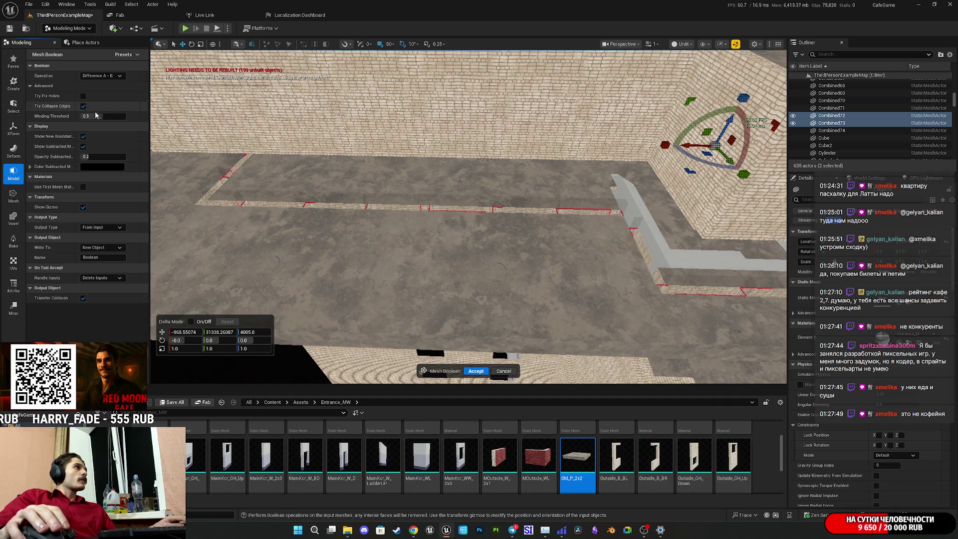
click(83, 147)
click(83, 147)
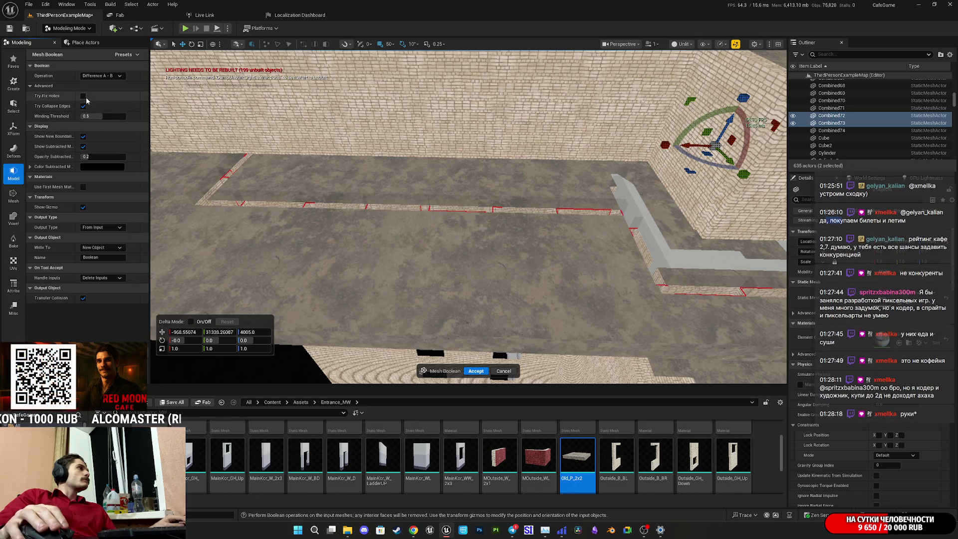
click(111, 76)
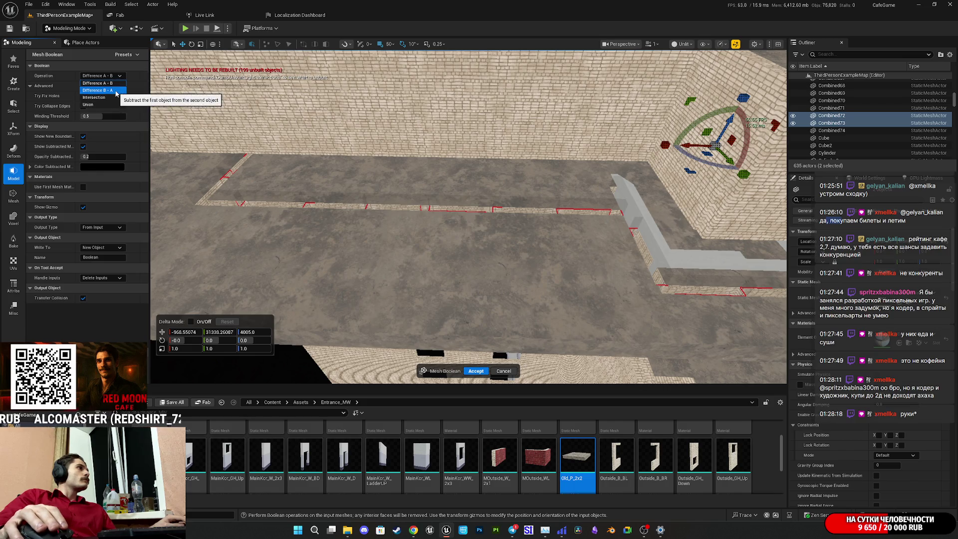
- Preview Difference B - A and Intersection, then set the operation to Union and rise above the roof
click(116, 93)
click(112, 76)
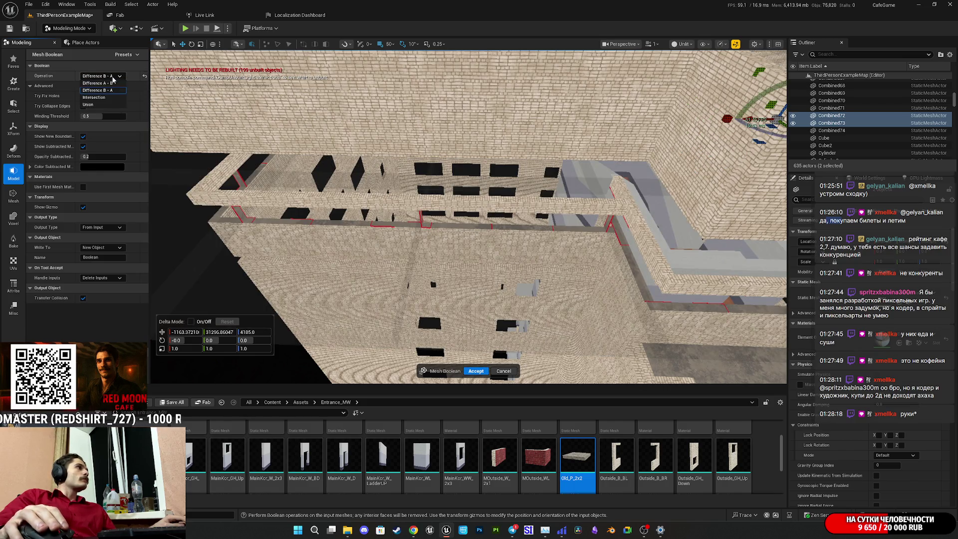
click(110, 99)
mouse_move(541, 242)
mouse_down()
mouse_move(519, 235)
mouse_move(541, 243)
mouse_move(406, 319)
mouse_up()
click(110, 76)
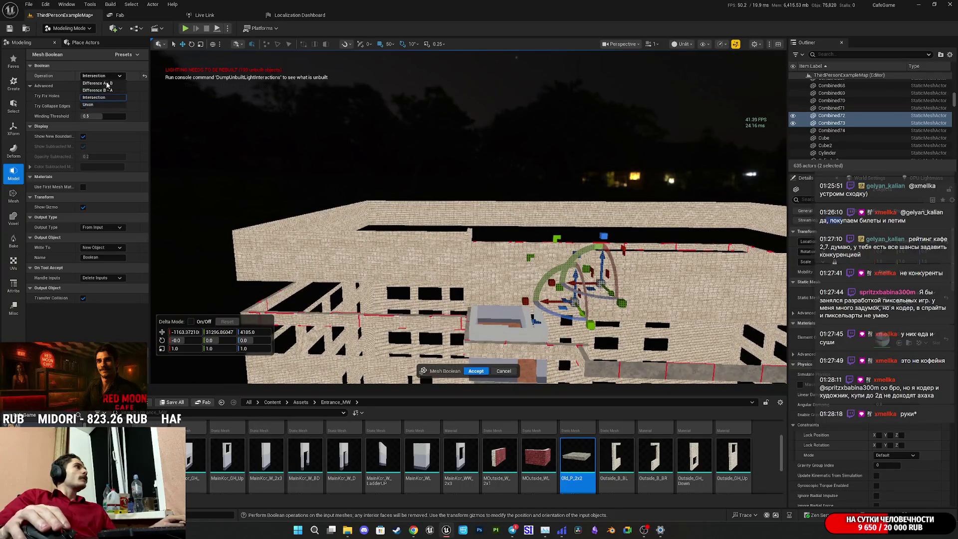
click(104, 105)
mouse_move(155, 145)
mouse_down()
mouse_move(172, 177)
mouse_move(197, 115)
mouse_up()
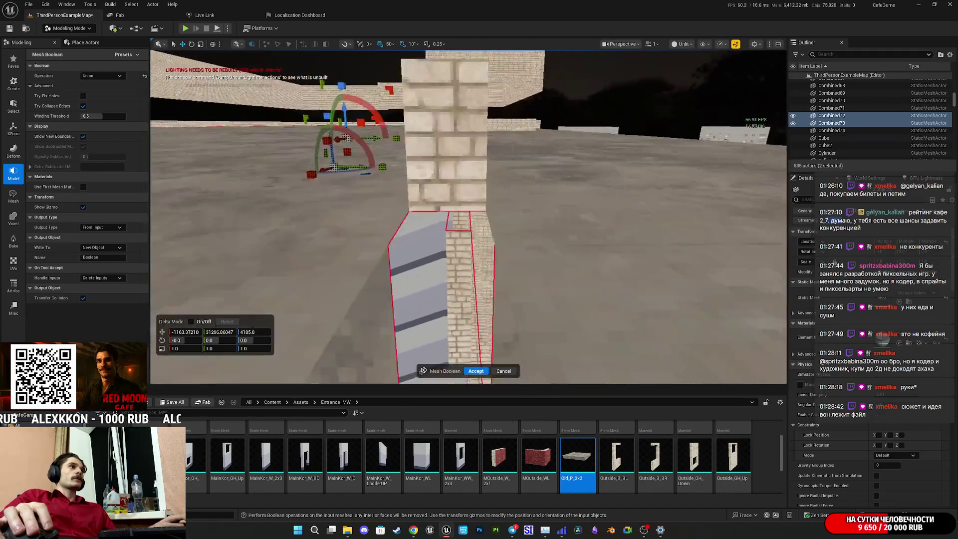
- Inspect the Union preview from high overhead down to roof level, then open the Operation list
drag(196, 115, 202, 100)
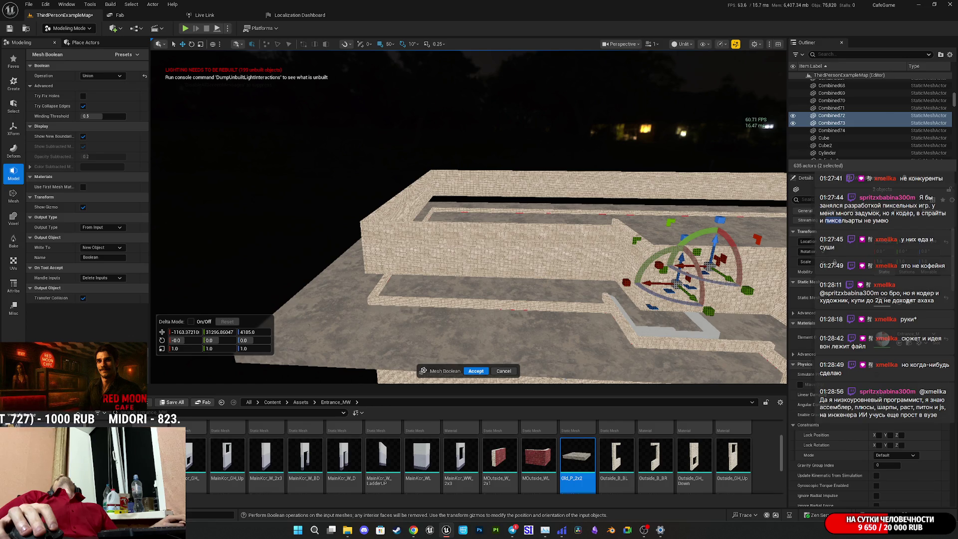
drag(202, 100, 204, 107)
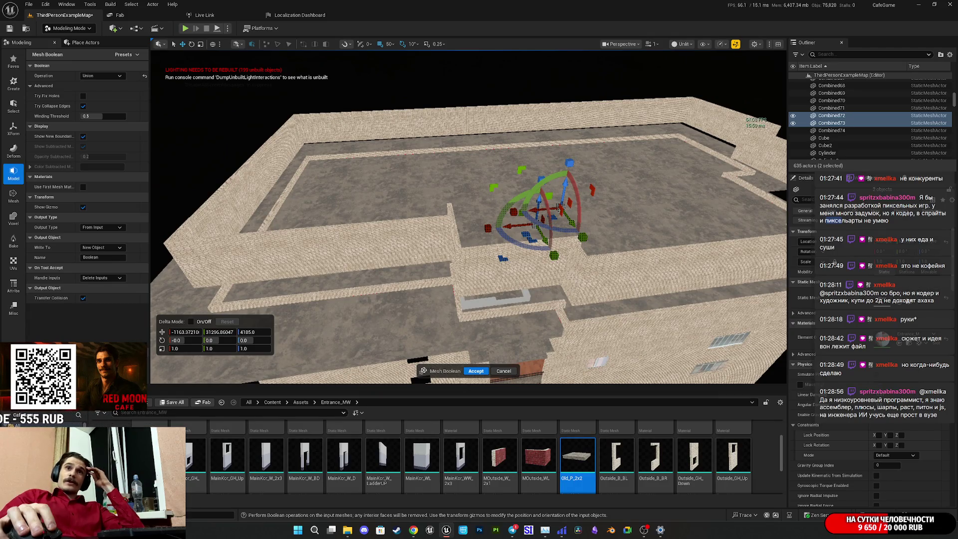
drag(205, 107, 204, 108)
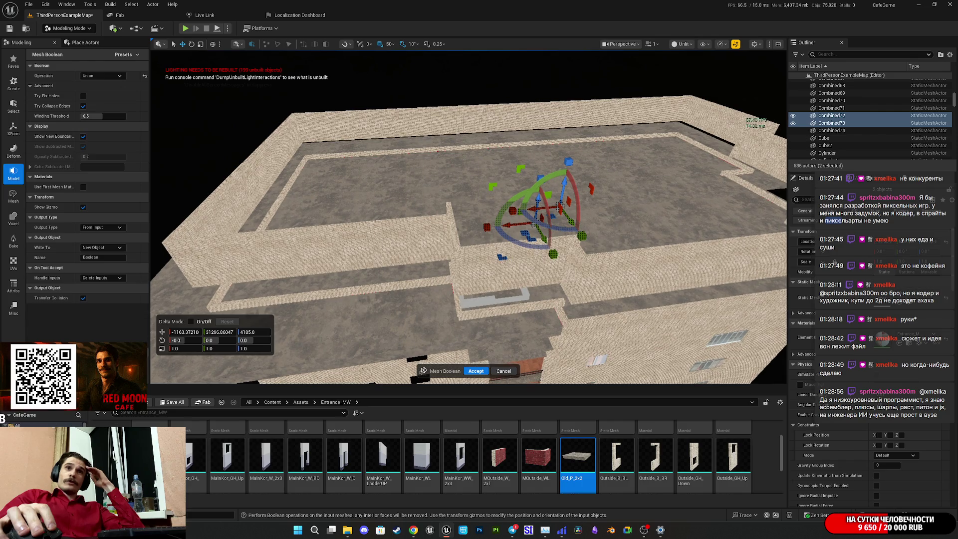
drag(205, 108, 204, 110)
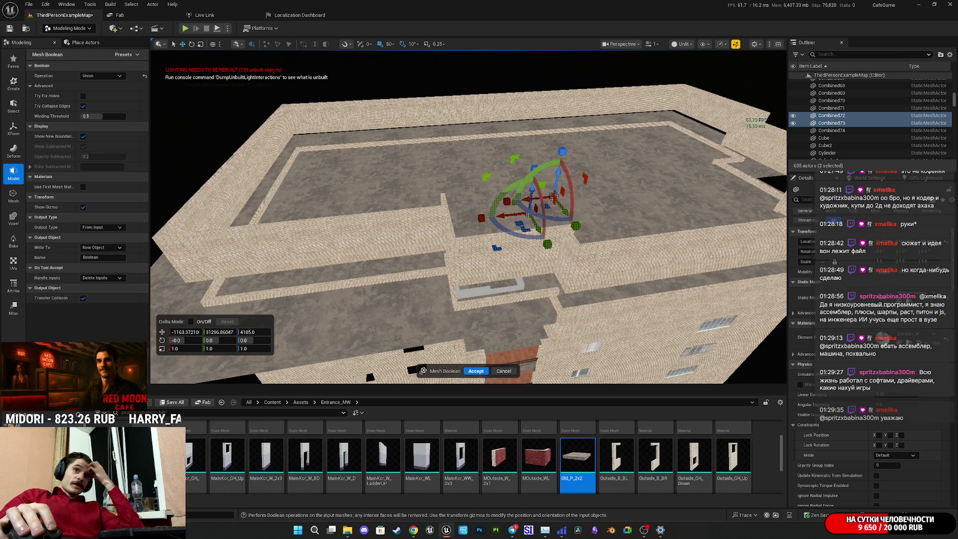
scroll(368, 239, up, 2)
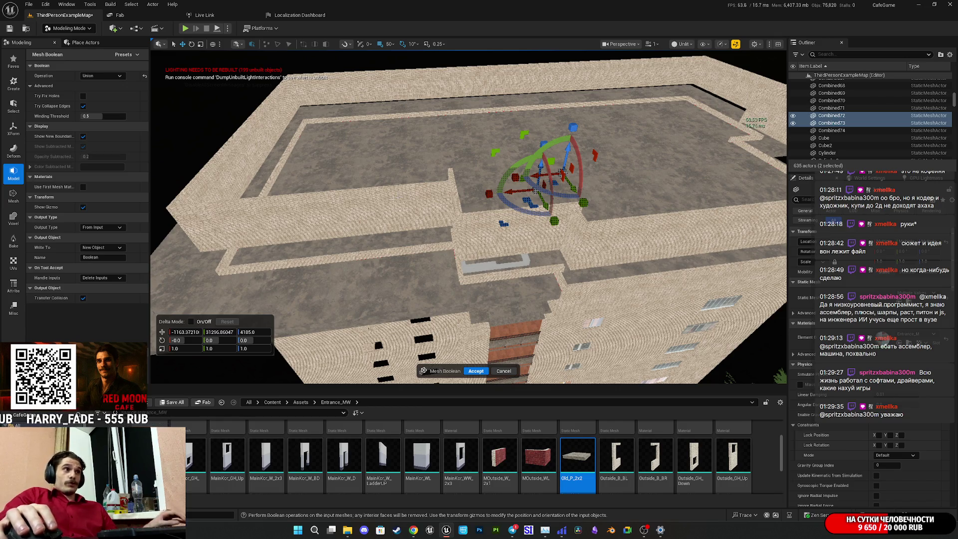
drag(547, 295, 547, 296)
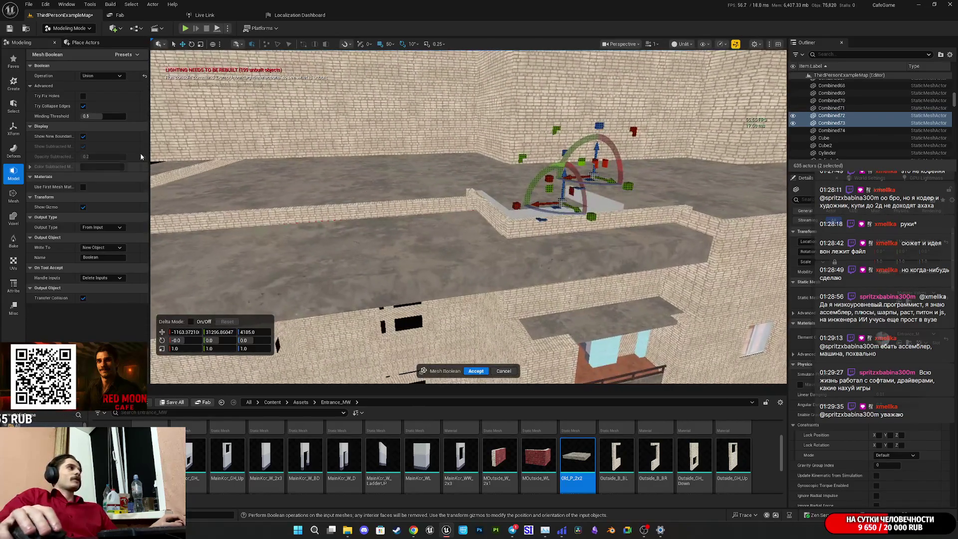
click(102, 76)
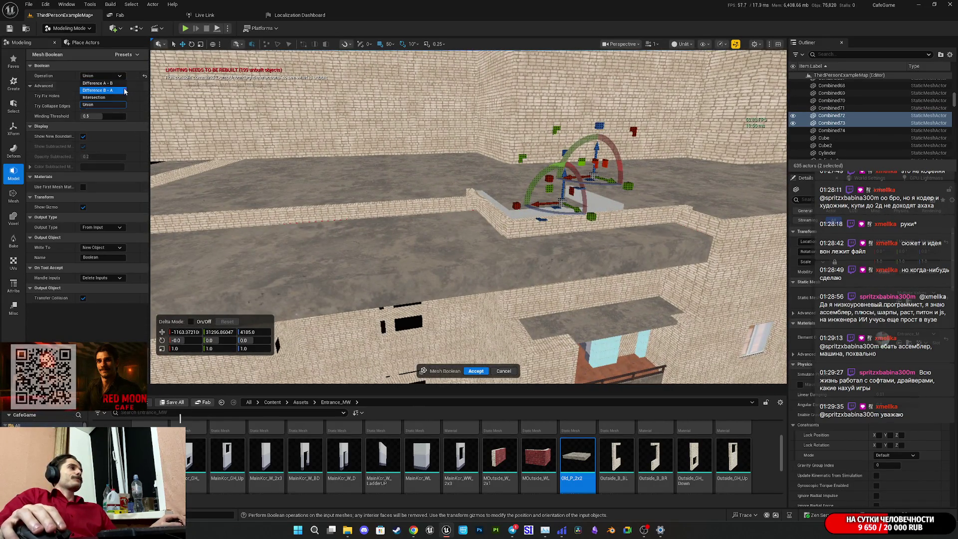
- Set the operation to Difference A - B and accept it, creating the Boolean mesh
click(98, 83)
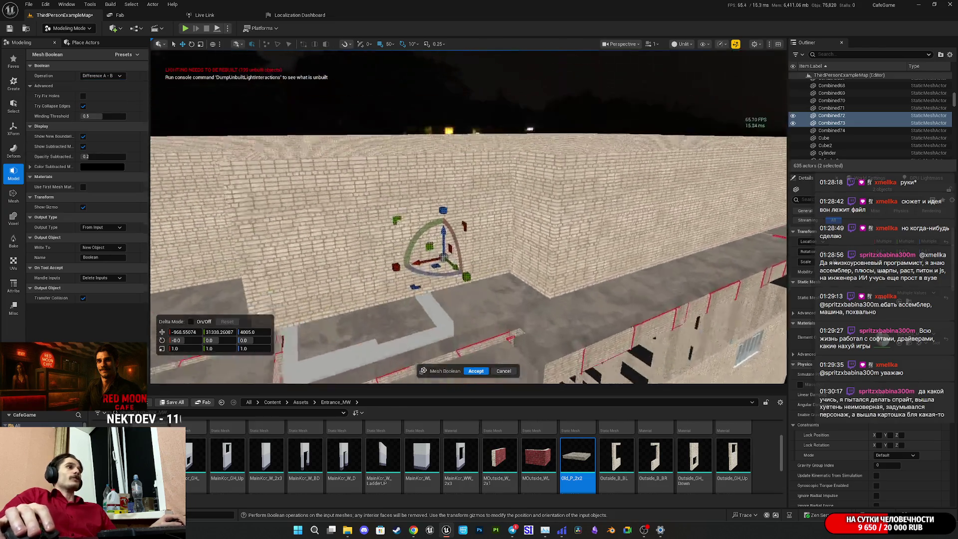
drag(547, 296, 547, 296)
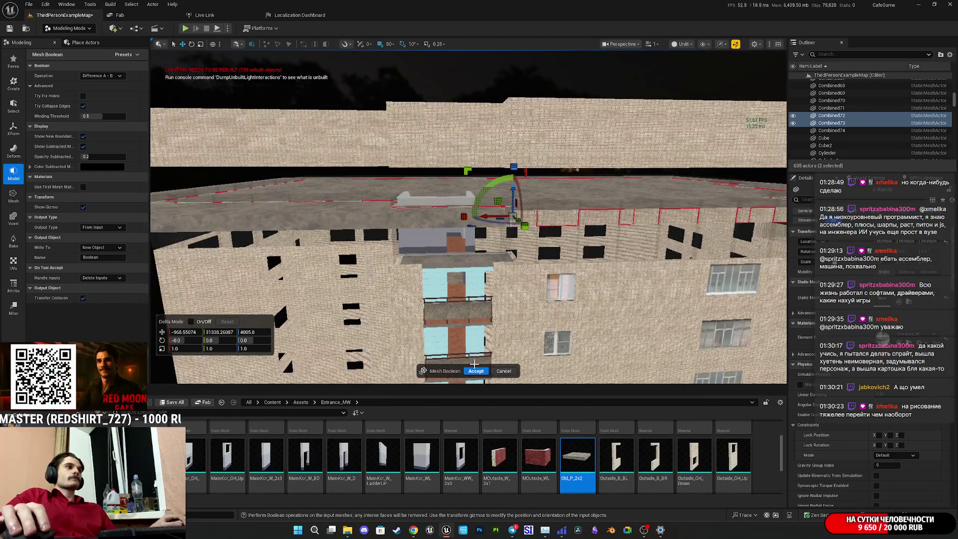
click(480, 370)
- Select the Combined74 roof mesh and orbit up to an overhead view of the roof
drag(480, 370, 480, 370)
drag(520, 208, 504, 186)
click(486, 219)
drag(492, 219, 491, 219)
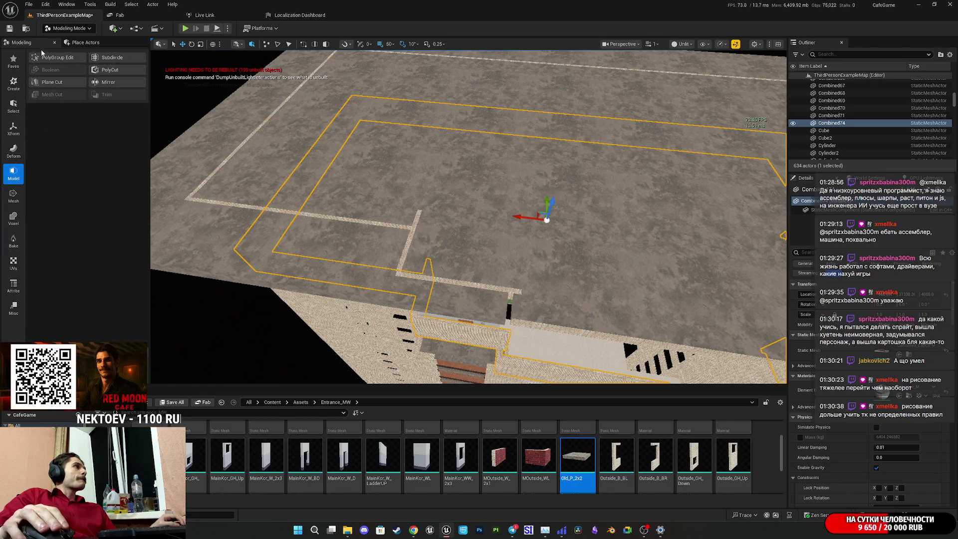
- Enable mesh-triangle selection on the Boolean roof mesh, pick an edge triangle, and orbit to inspect it
click(14, 131)
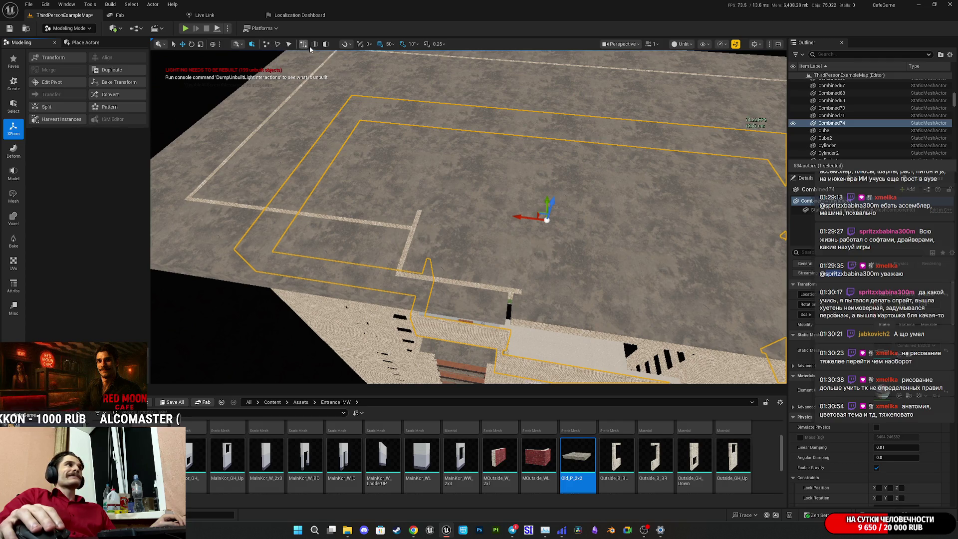
click(326, 44)
click(471, 302)
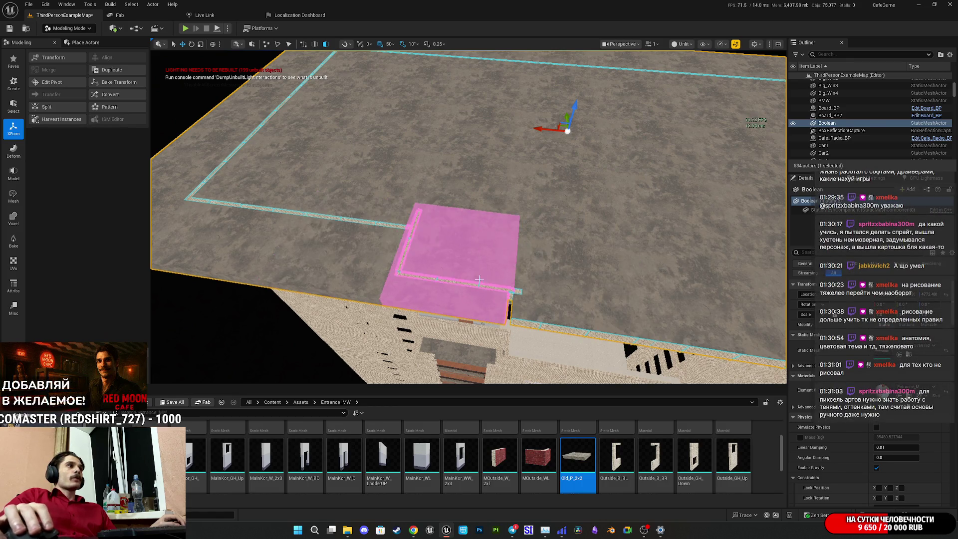
click(288, 45)
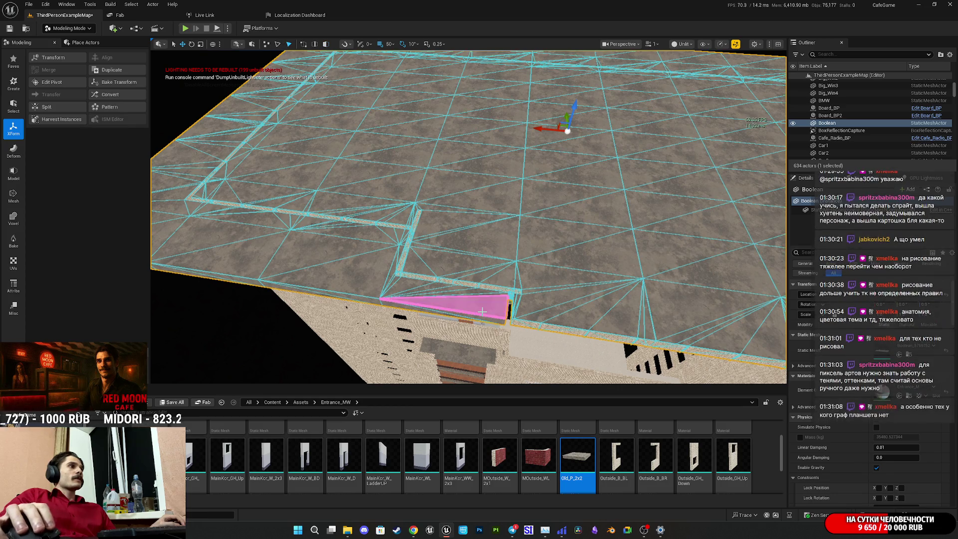
click(482, 311)
drag(218, 87, 218, 88)
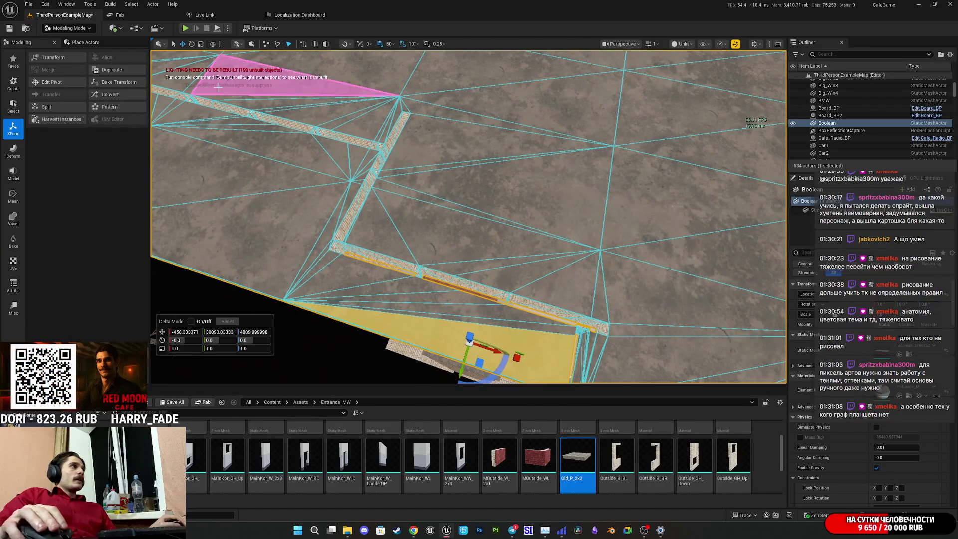
drag(224, 150, 224, 150)
drag(458, 247, 457, 246)
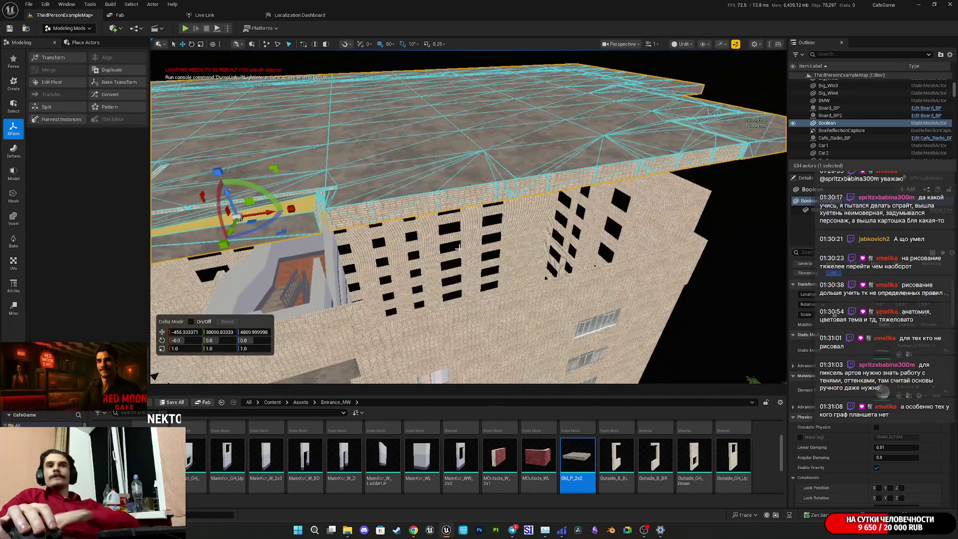
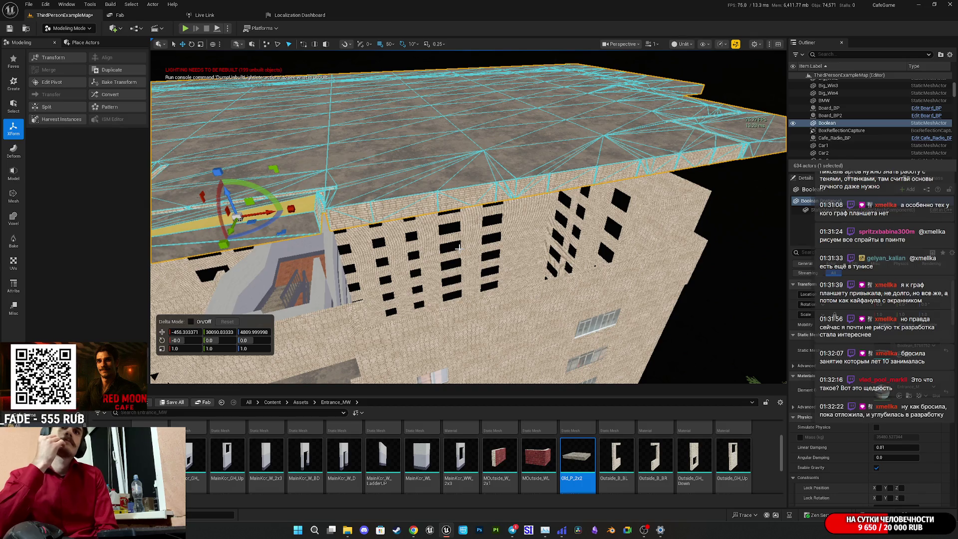
- From a view above the roof, switch to vertex selection and open the mesh element selection options
mouse_move(458, 247)
mouse_down()
mouse_move(473, 264)
mouse_move(474, 287)
mouse_move(471, 259)
mouse_up()
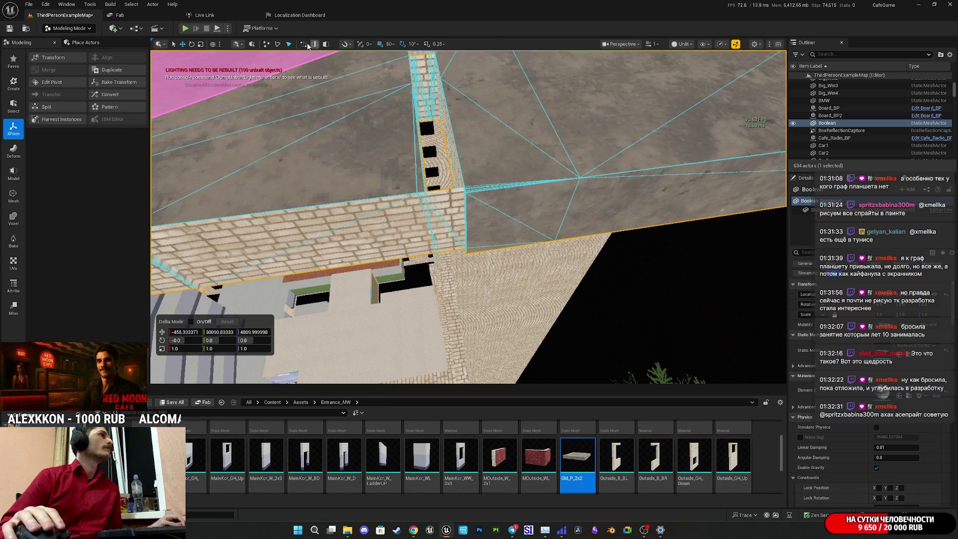
click(263, 46)
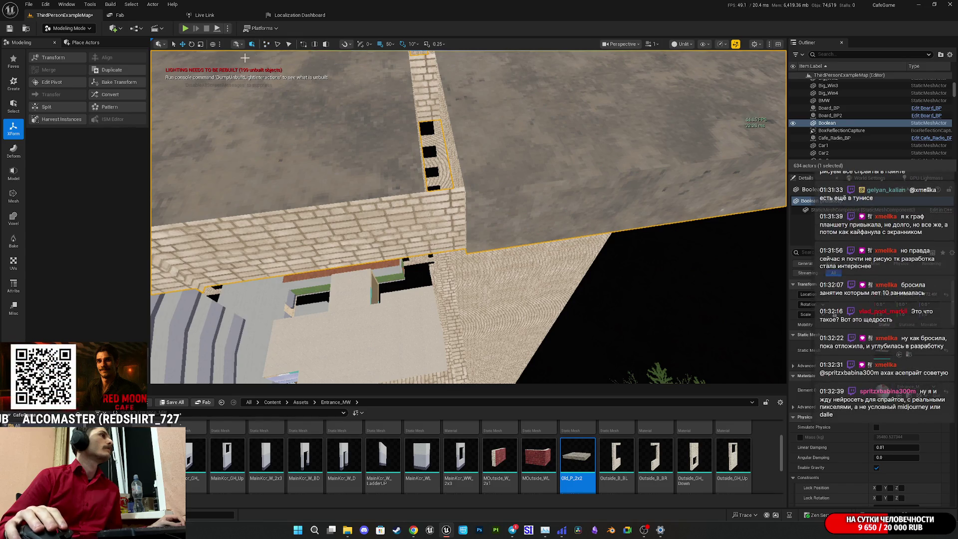
click(238, 44)
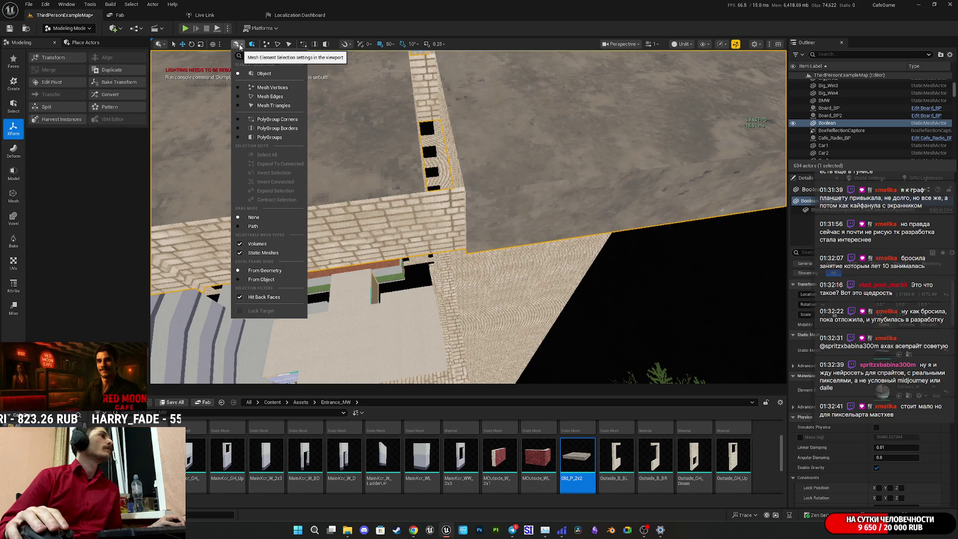
- Switch to PolyGroup selection, select a roof face, then clear the selection
click(269, 137)
scroll(610, 166, down, 6)
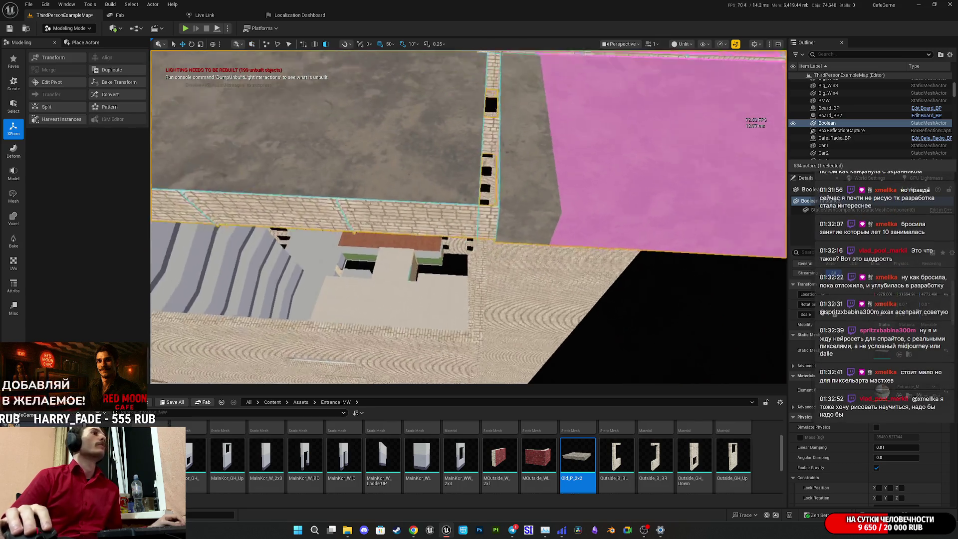
click(565, 253)
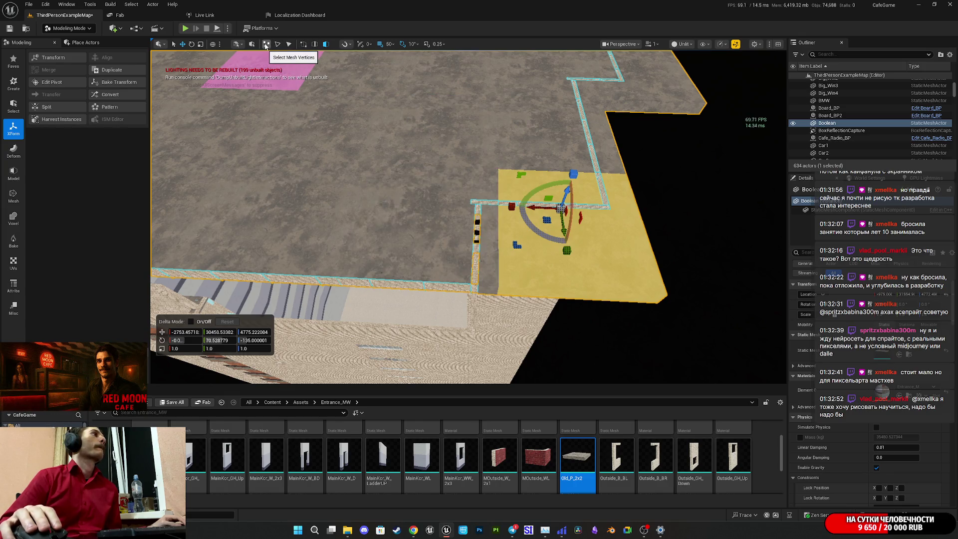
click(265, 46)
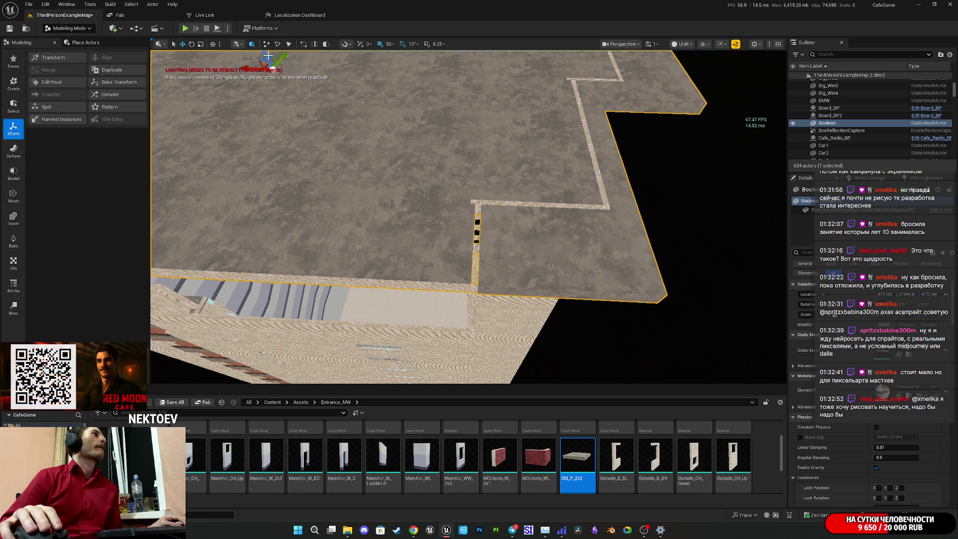
- Show the Model and Mesh tool categories and start the Tri Select brush tool
click(14, 176)
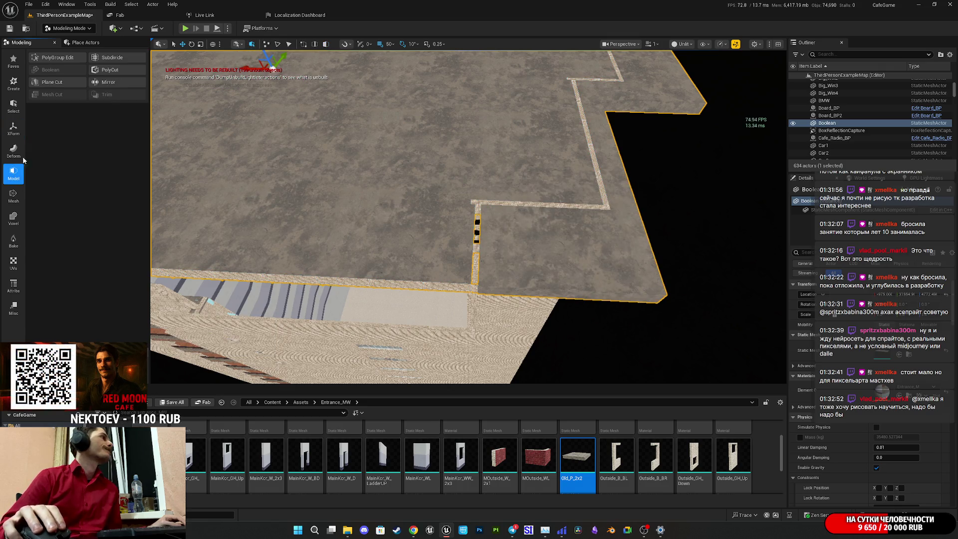
click(13, 196)
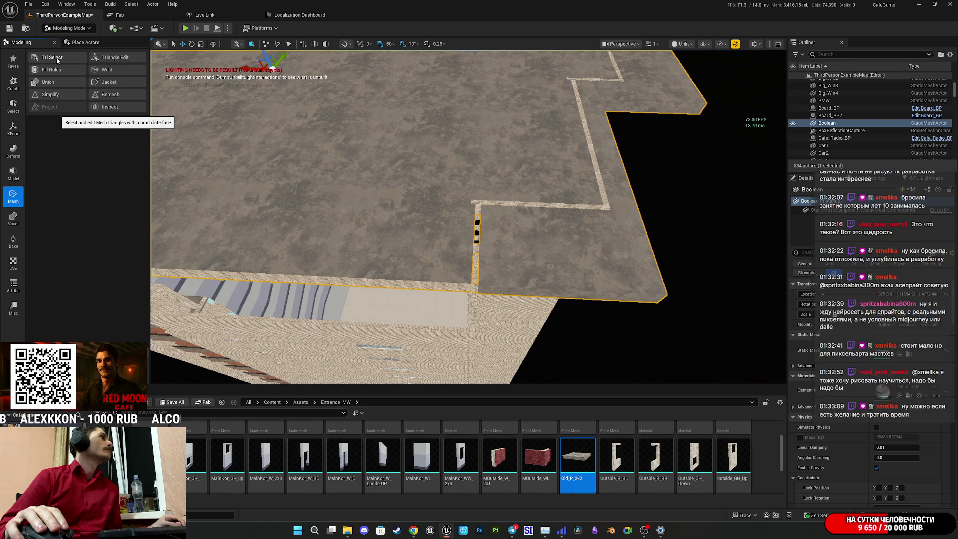
click(56, 58)
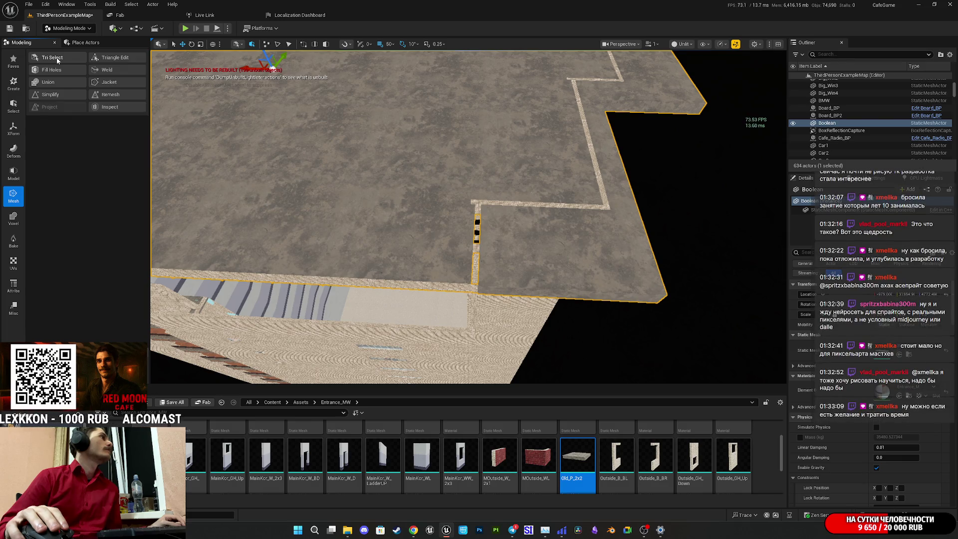
- Undo a floor selection, shrink the brush to 0.13, and select raised-block triangles with Volumetric Brush
click(547, 255)
key(ctrl+z)
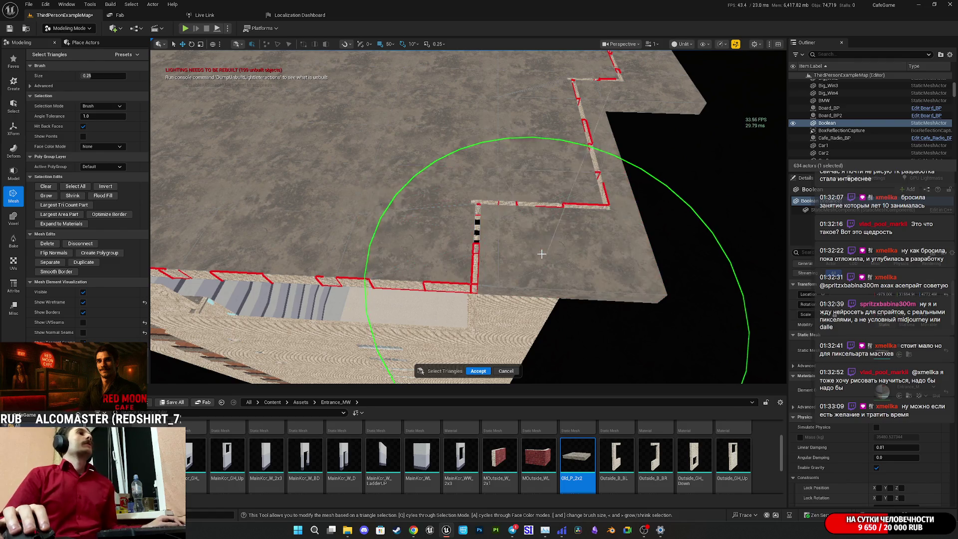
drag(93, 76, 80, 76)
click(102, 106)
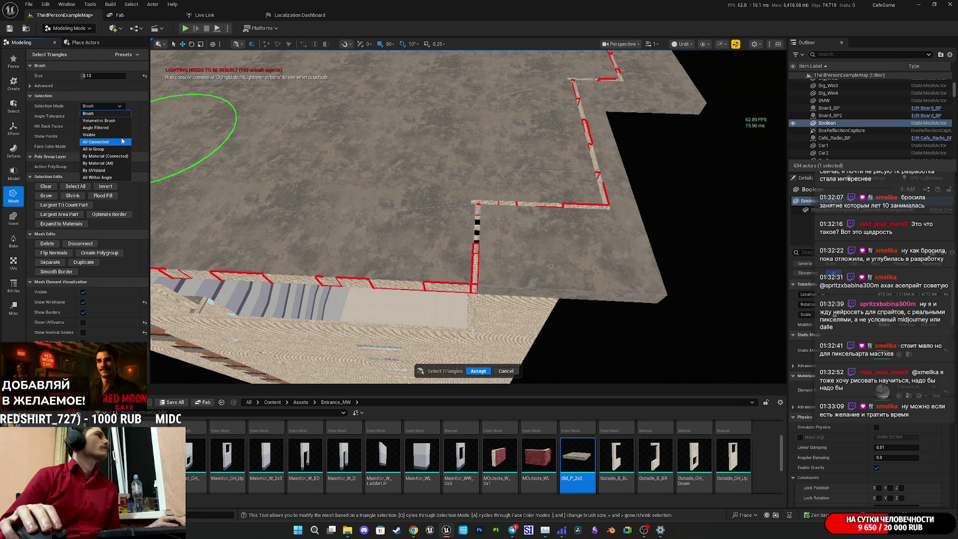
click(98, 120)
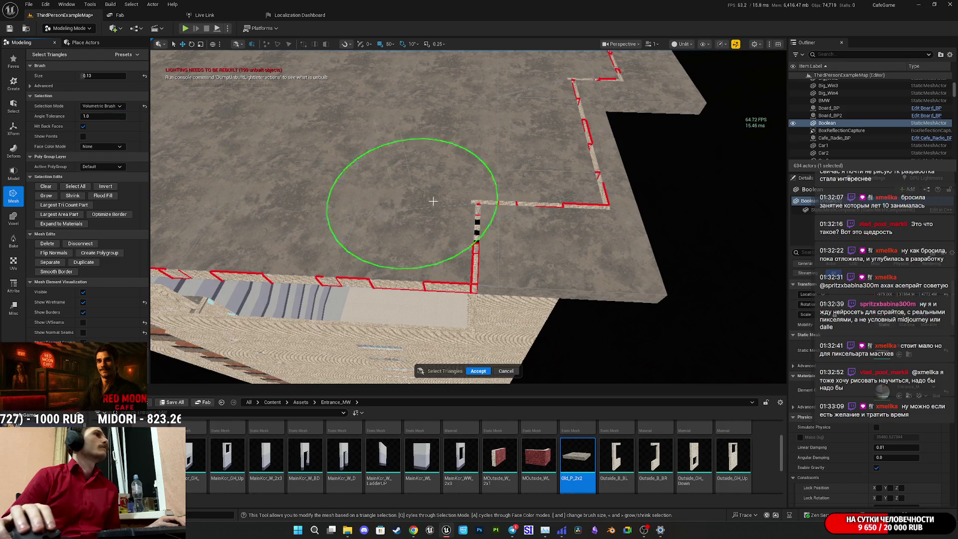
click(555, 245)
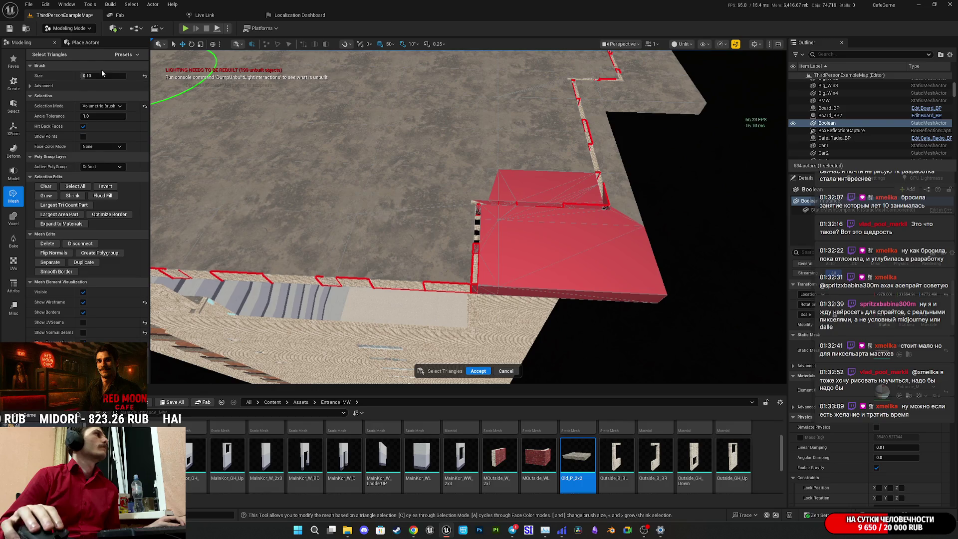
- Try Visible and All Connected selection modes on the roof, undoing each selection
click(105, 106)
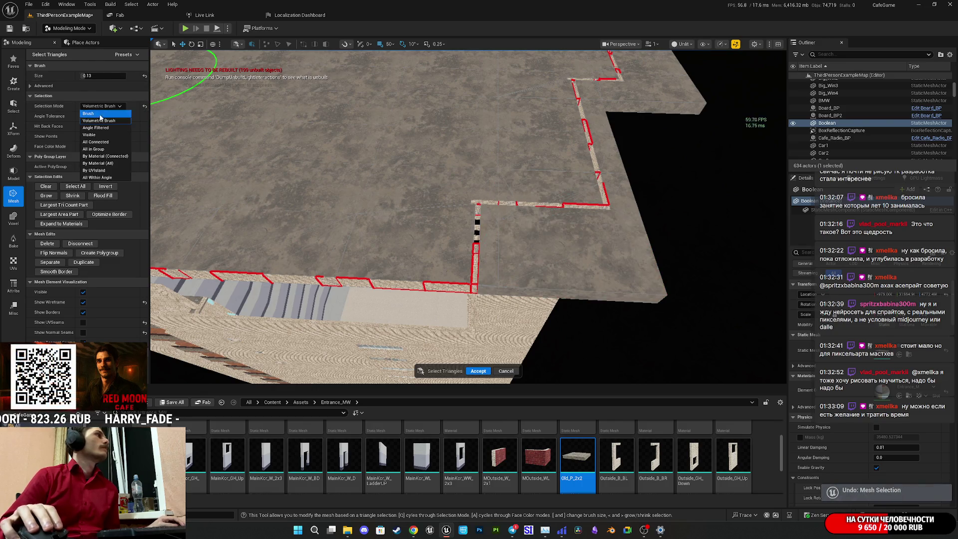
click(107, 136)
click(551, 240)
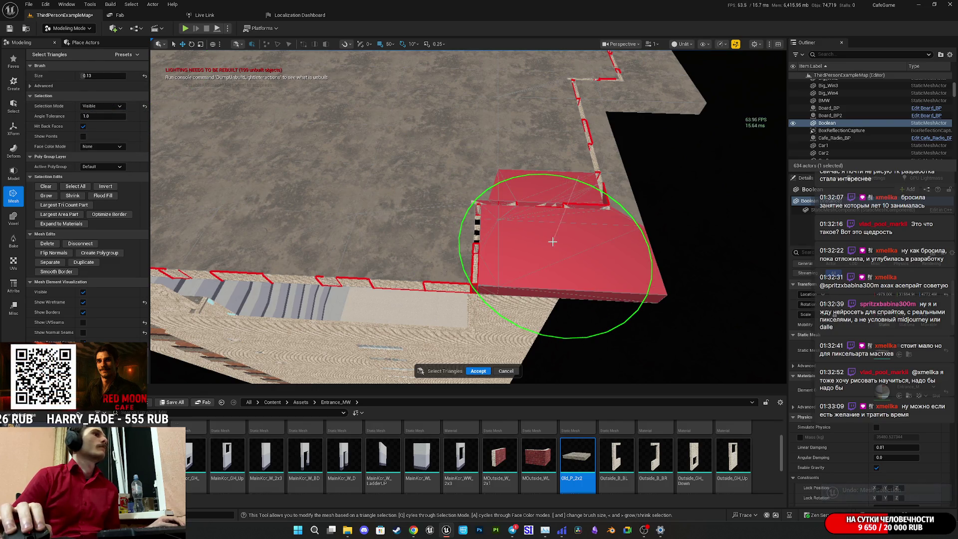
key(ctrl+z)
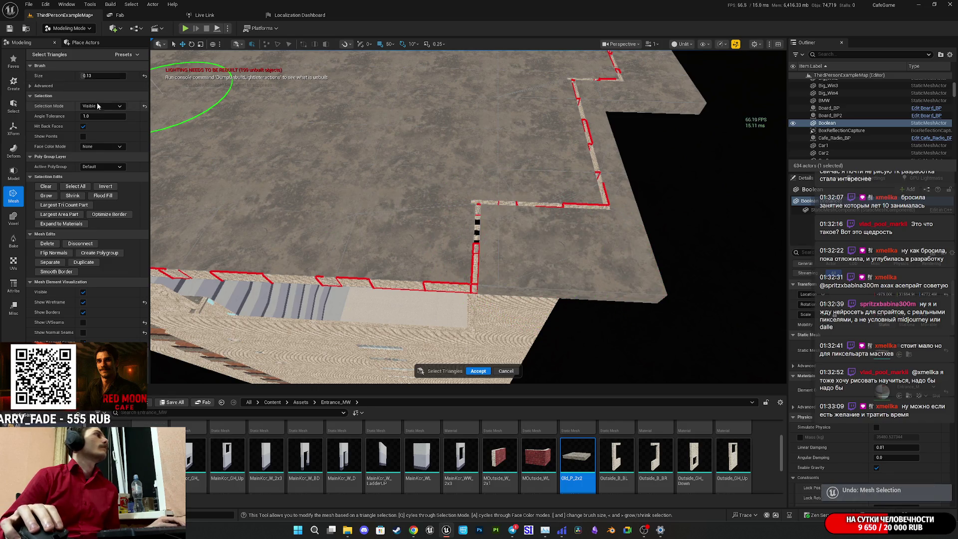
click(96, 104)
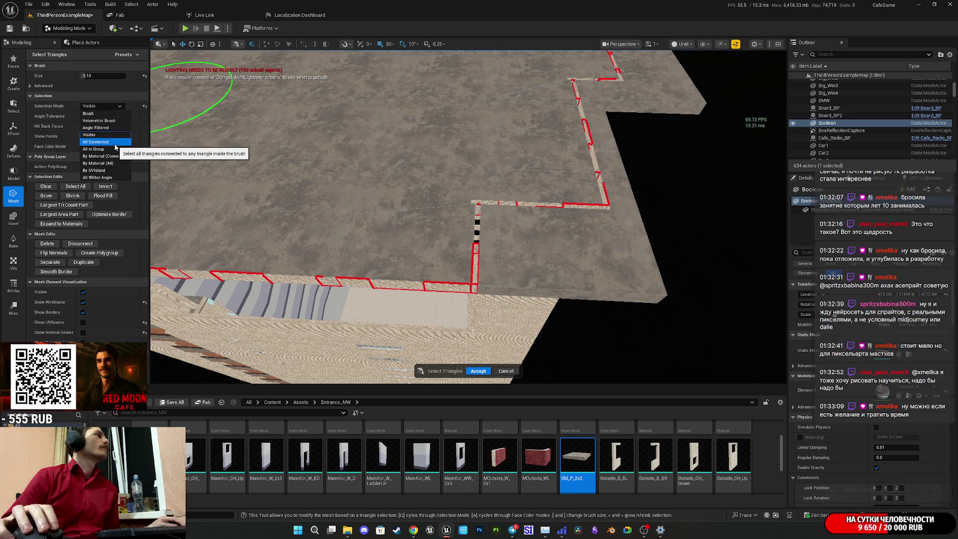
click(96, 142)
mouse_move(529, 229)
mouse_down()
mouse_move(569, 241)
mouse_move(554, 234)
mouse_move(553, 213)
mouse_move(530, 193)
mouse_move(540, 220)
mouse_up()
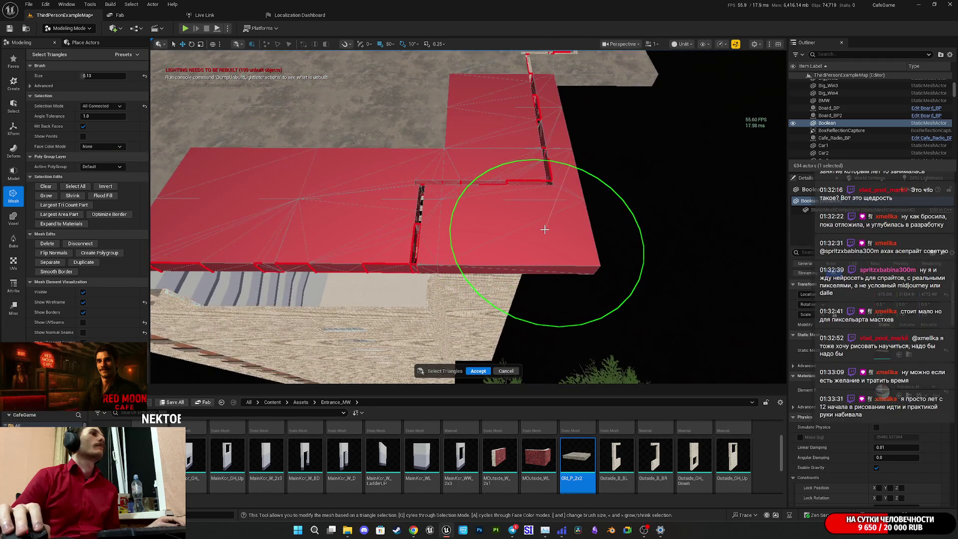
key(ctrl+z)
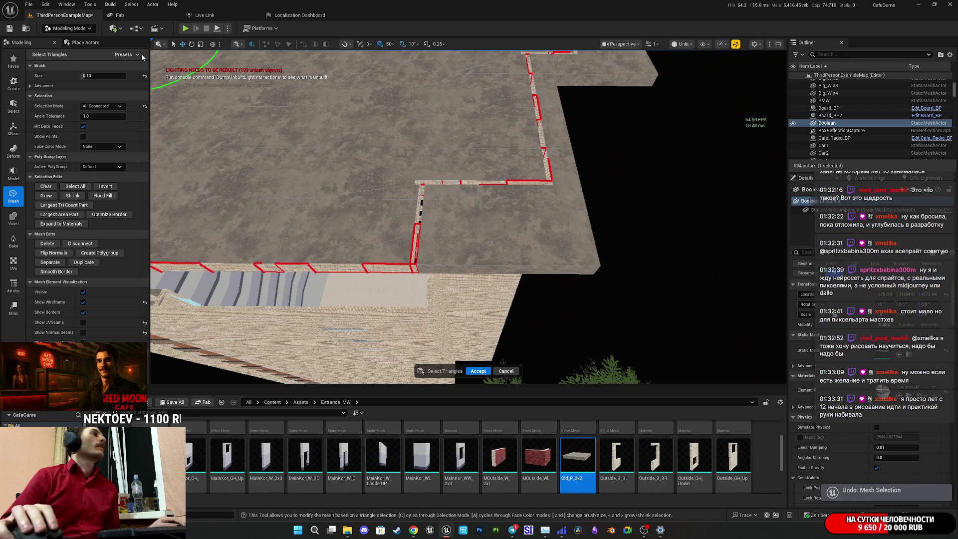
- Keep All Connected as the selection mode from a new roof angle
mouse_move(214, 100)
mouse_down()
mouse_move(235, 96)
mouse_move(289, 144)
mouse_up()
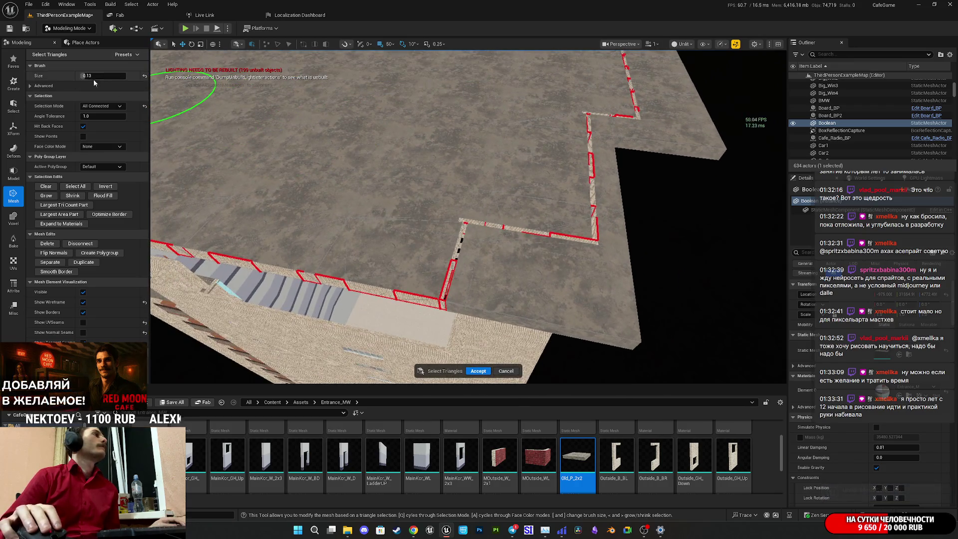
click(105, 109)
click(95, 104)
click(97, 106)
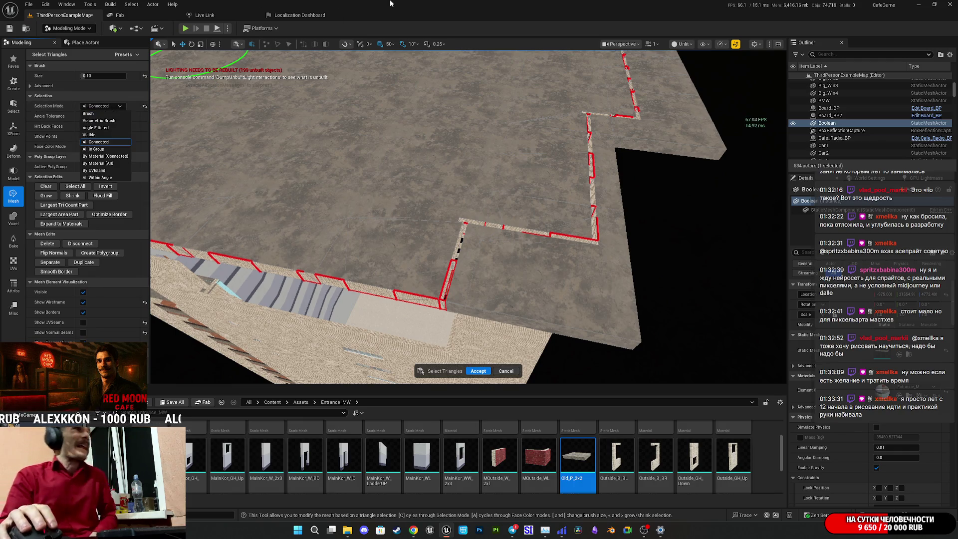
click(571, 46)
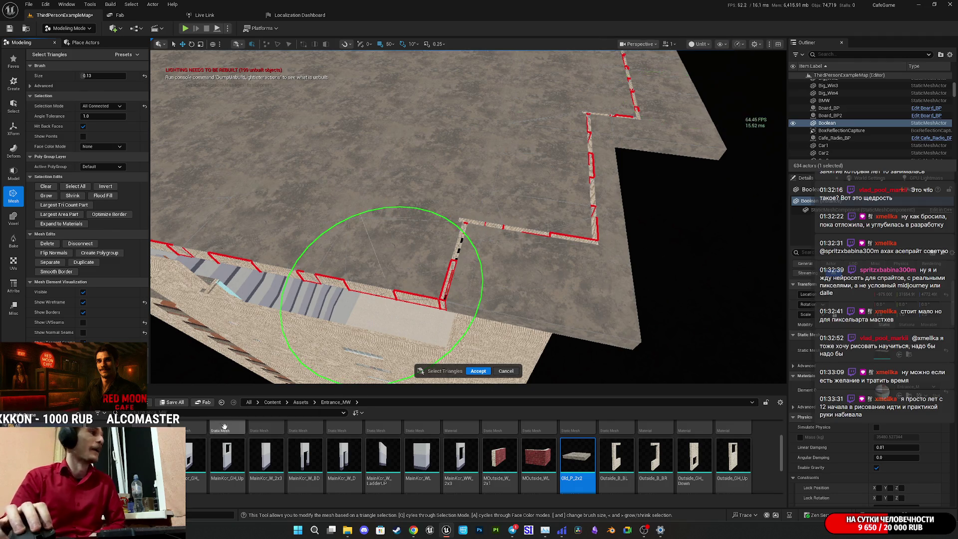
- Save all modified assets and the level, then switch to the stream moderator page
click(174, 403)
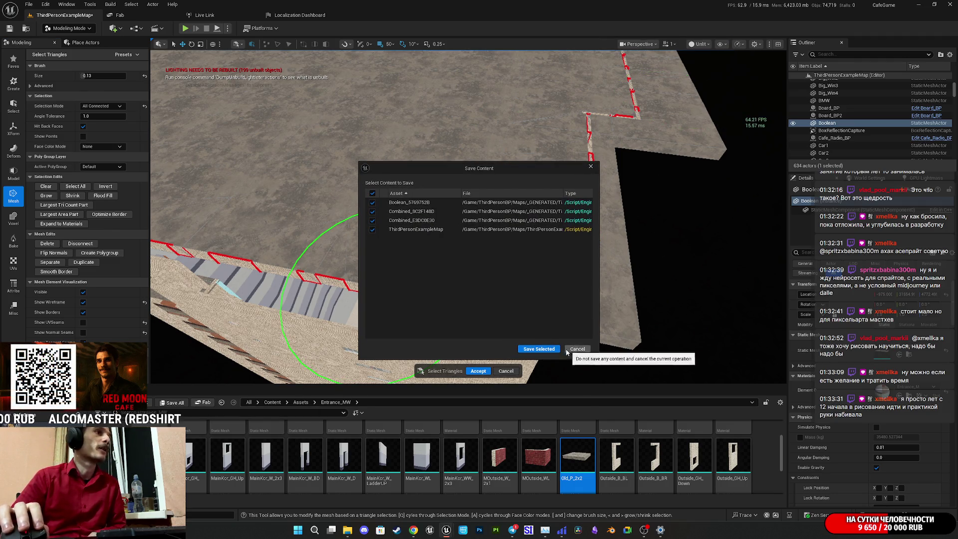
click(540, 348)
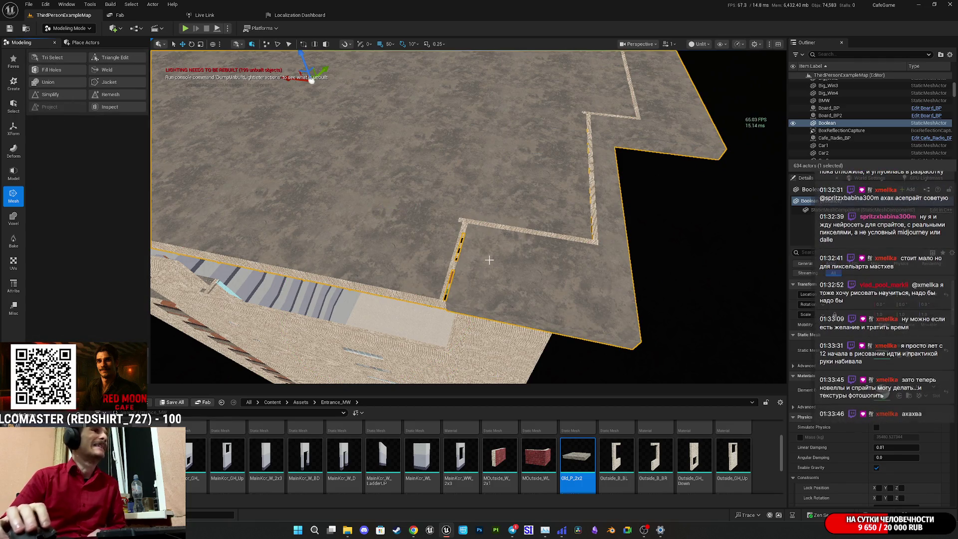
key(alt+Tab)
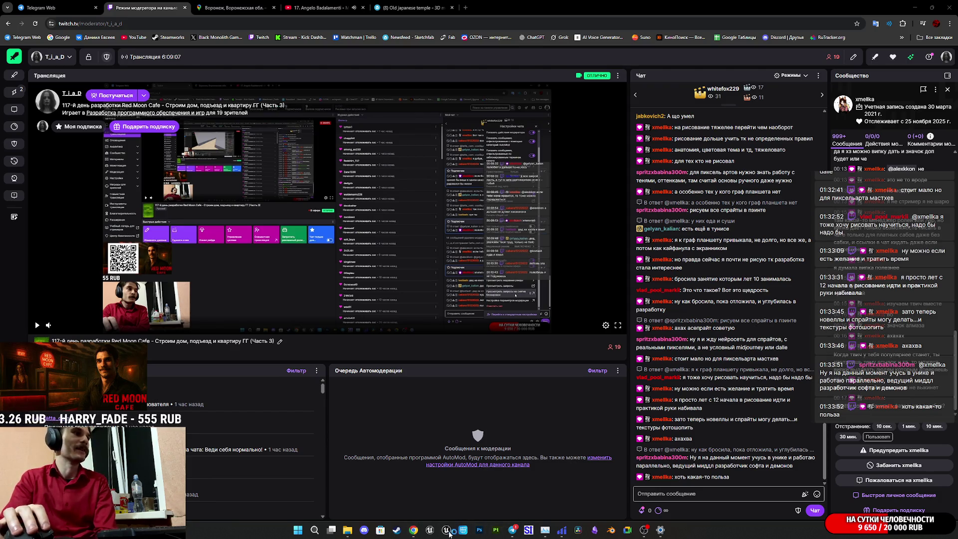
mouse_move(661, 526)
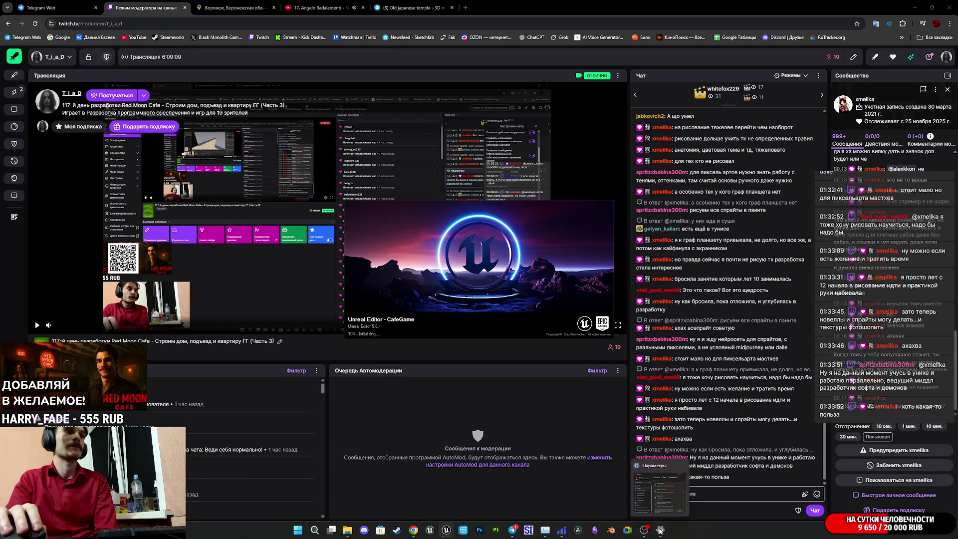
click(682, 465)
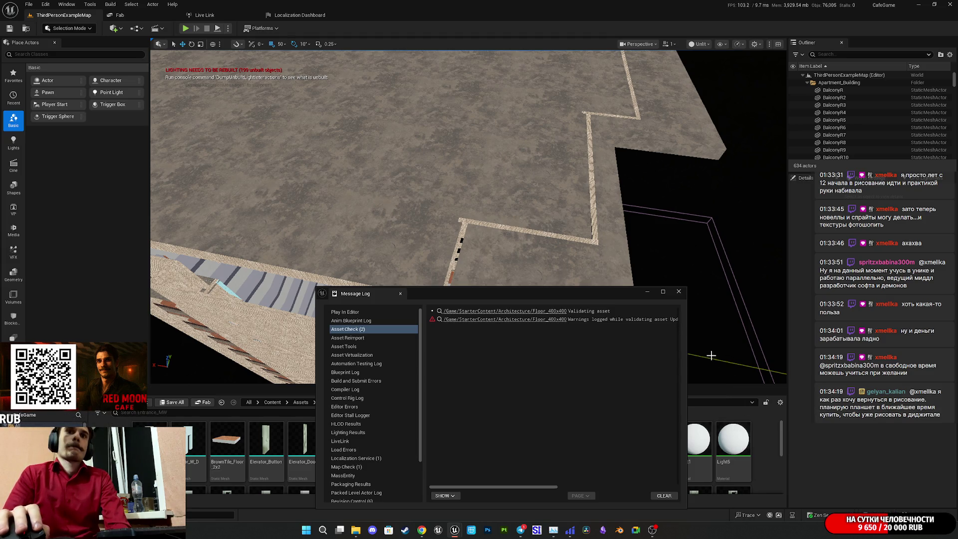
- Close the Message Log, select the Boolean roof slab, and zoom in on the roof wall corner
click(678, 290)
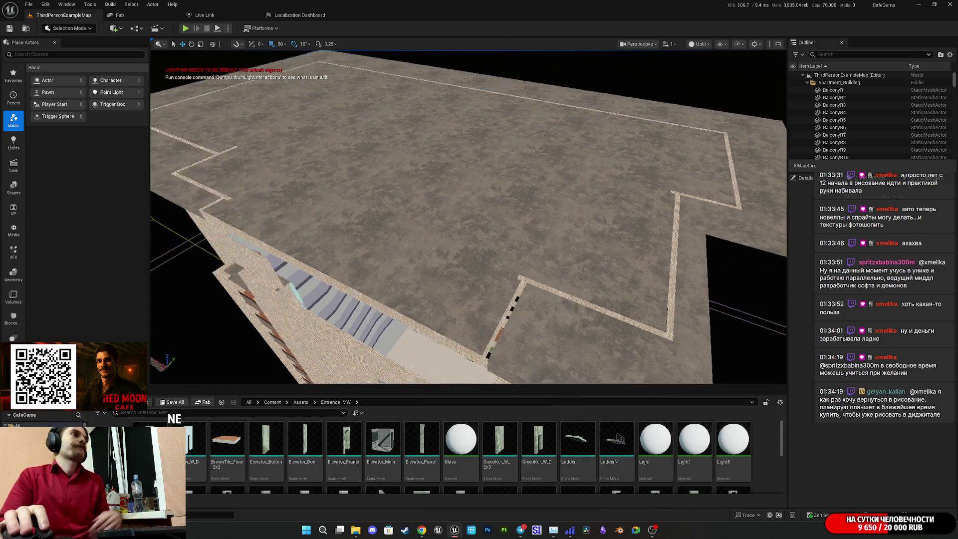
mouse_move(468, 217)
mouse_down()
mouse_move(468, 178)
mouse_move(458, 226)
mouse_up()
click(457, 226)
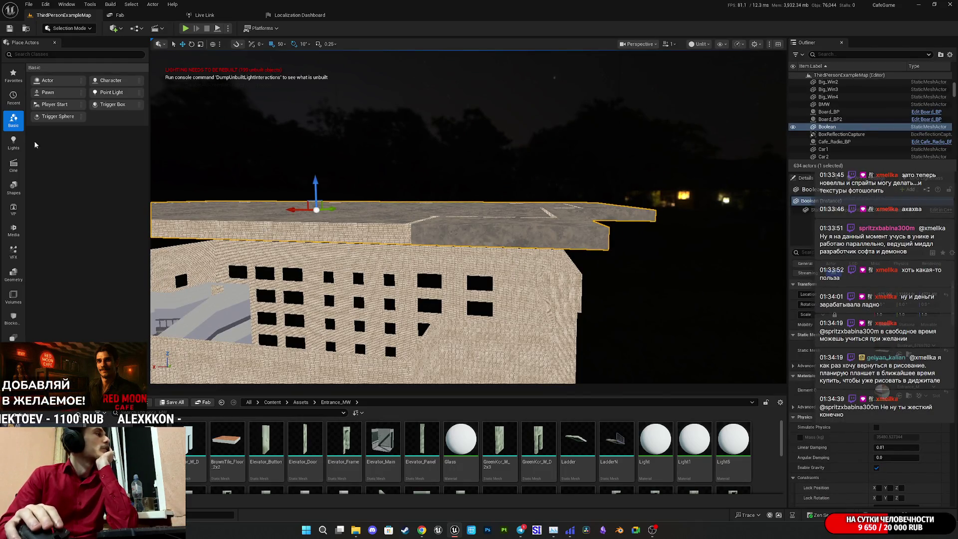
scroll(427, 270, up, 5)
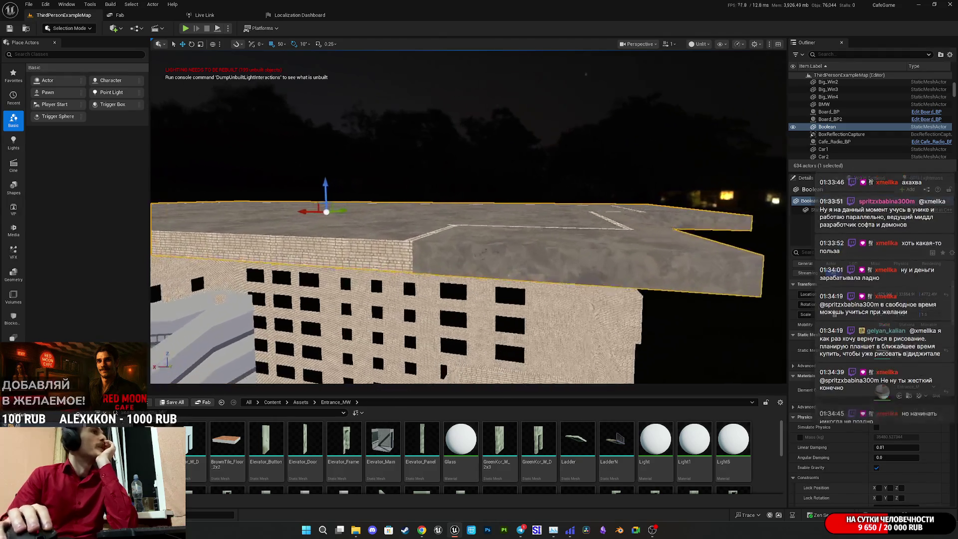
scroll(454, 270, up, 5)
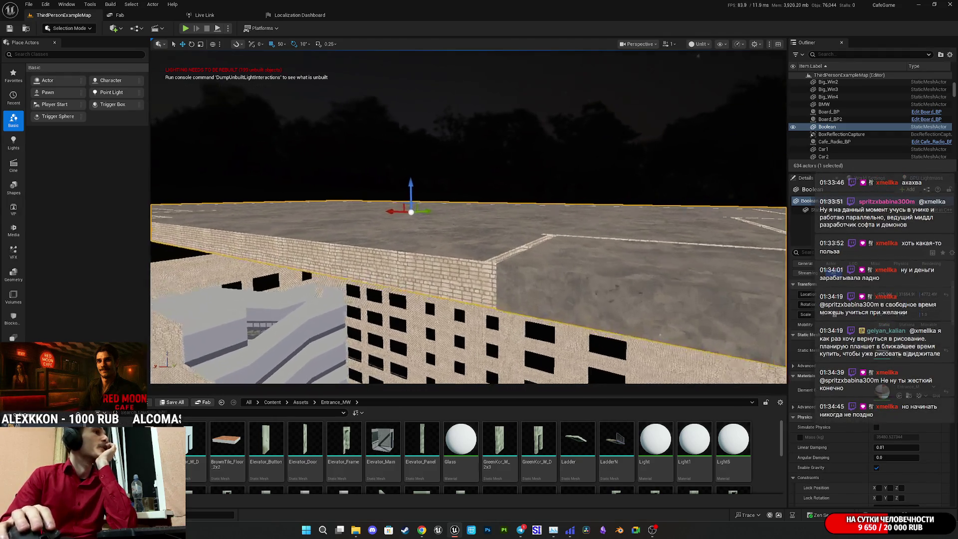
scroll(471, 279, up, 5)
mouse_move(511, 309)
mouse_down()
mouse_move(532, 265)
mouse_move(514, 287)
mouse_up()
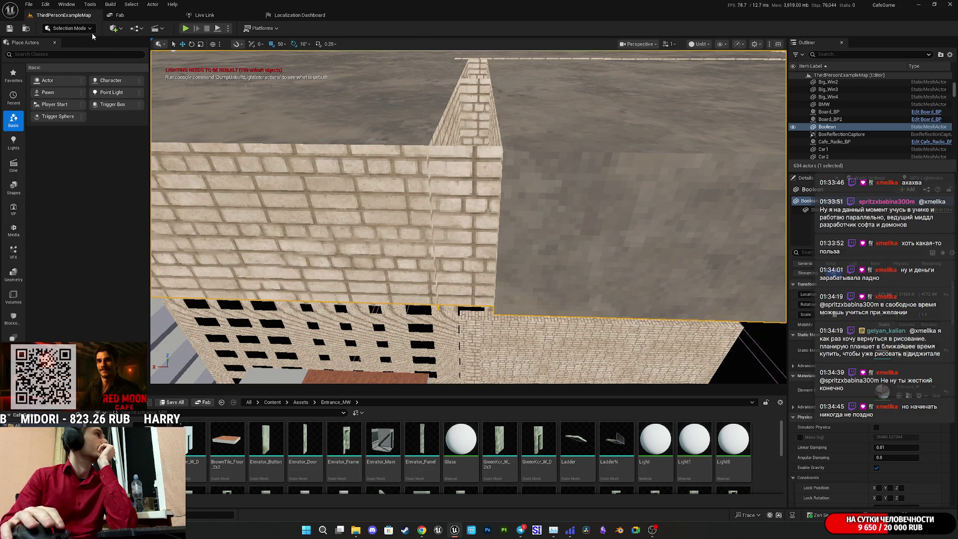
- Switch the editor to Modeling mode and show the Model and Mesh tool categories
click(70, 28)
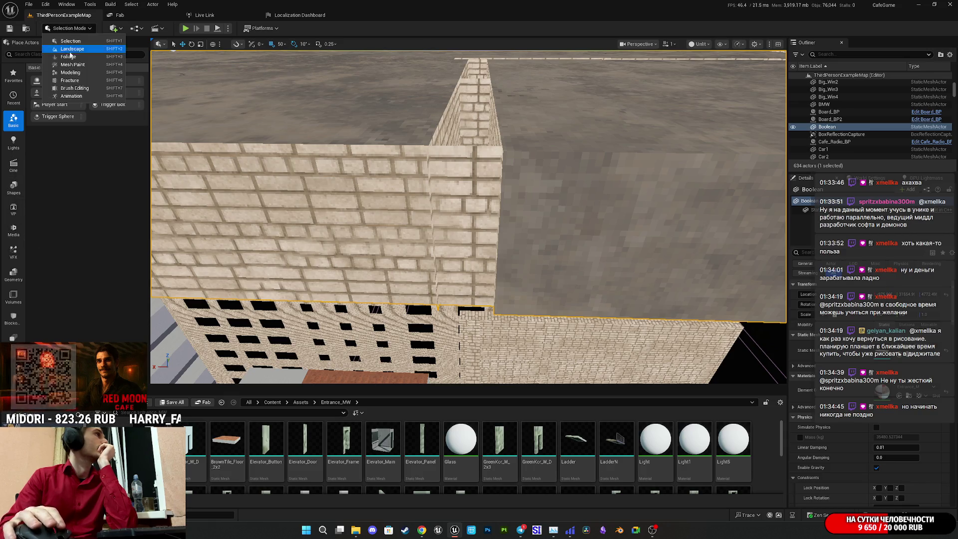
click(82, 73)
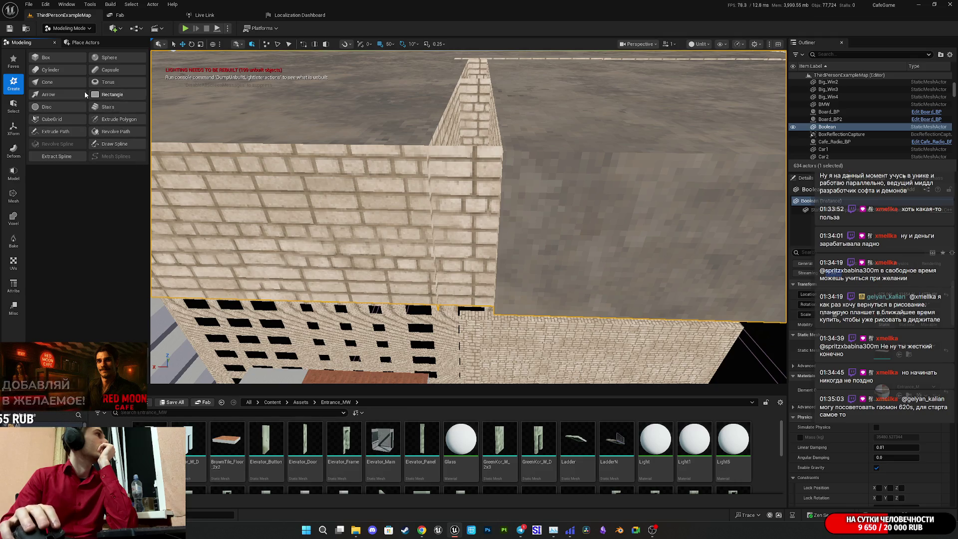
click(11, 174)
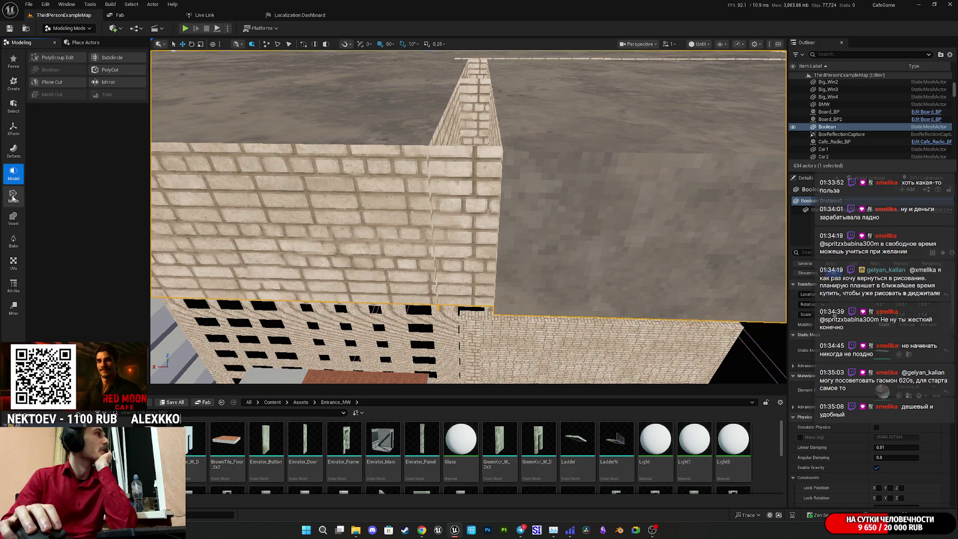
click(12, 197)
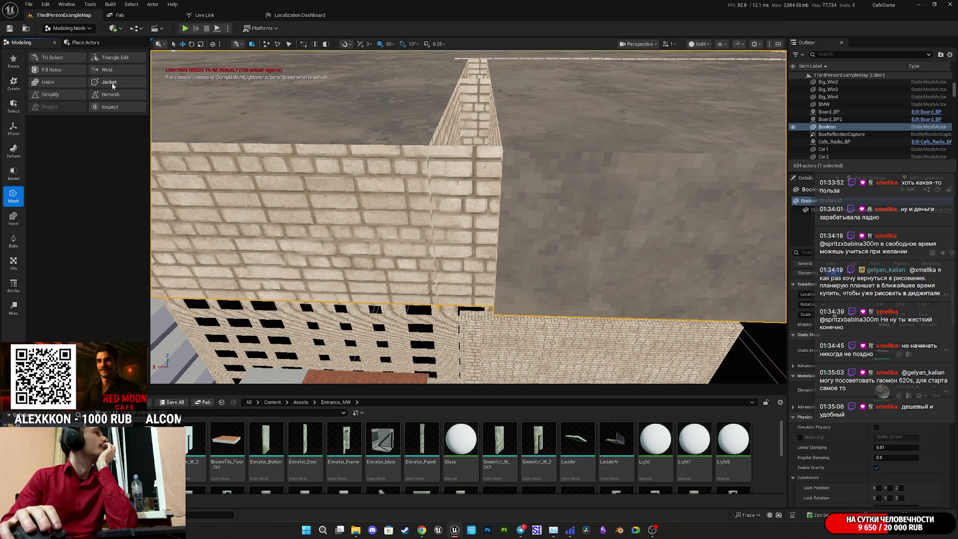
- Open the Tri Select tool from the Mesh category of the Modeling sidebar
click(13, 217)
click(12, 201)
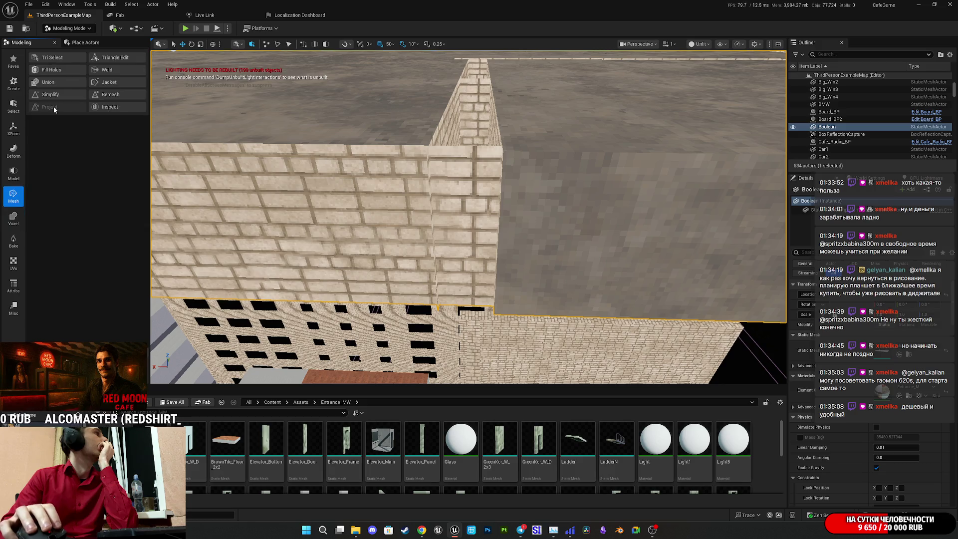
click(53, 59)
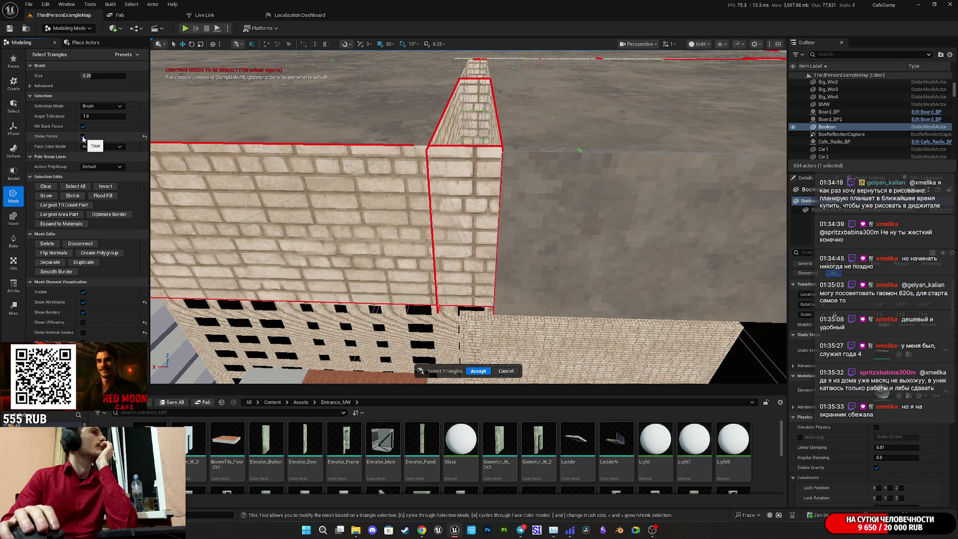
- Set Selection Mode to By UVIsland and the brush size to 0.085999
click(103, 105)
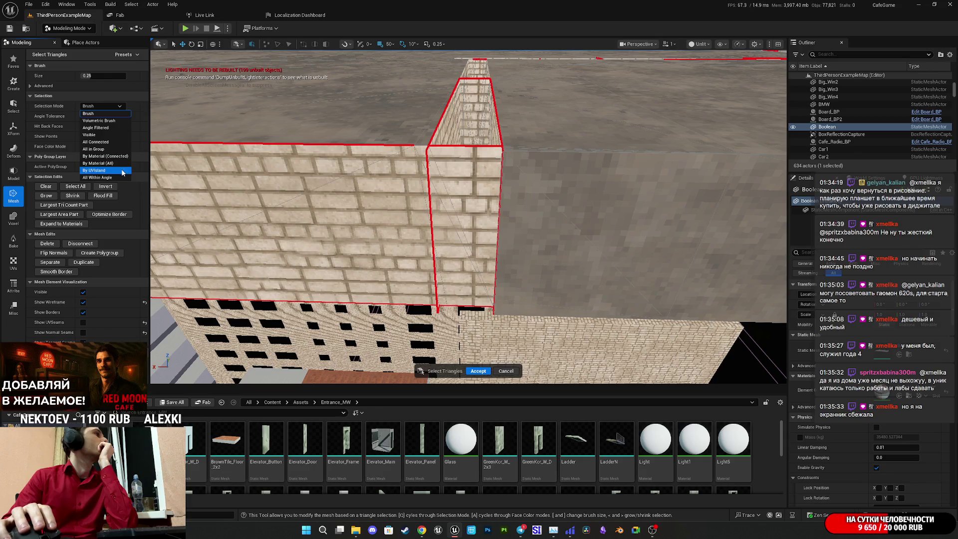
click(99, 170)
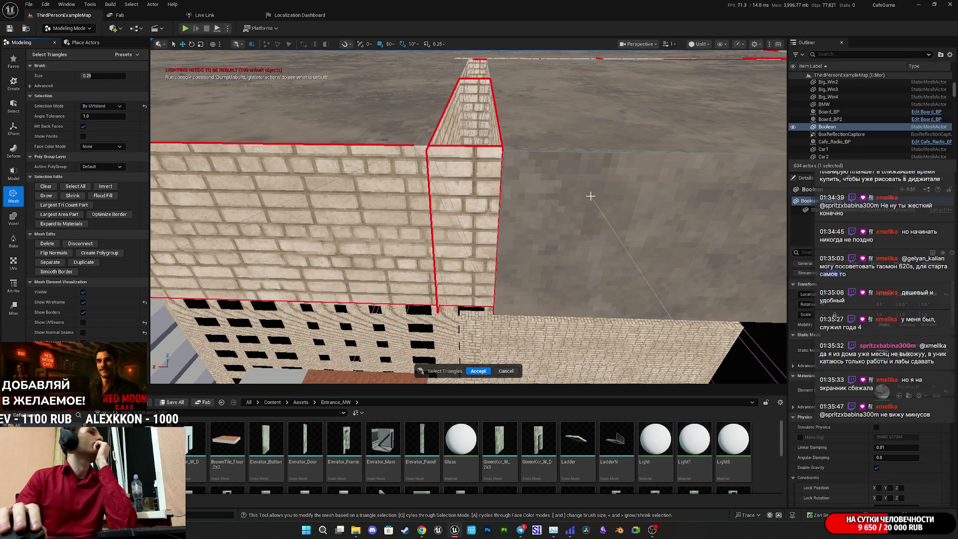
drag(606, 163, 538, 198)
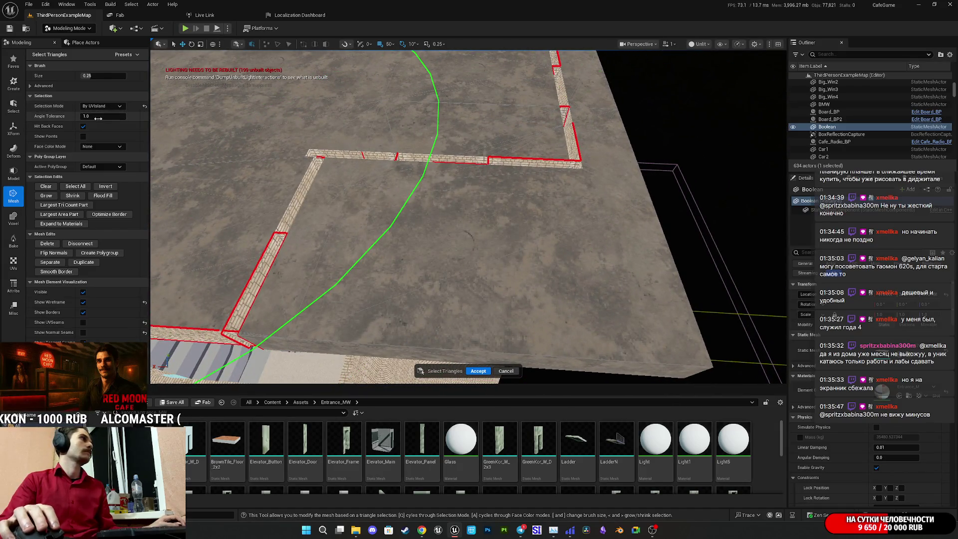
drag(92, 76, 79, 75)
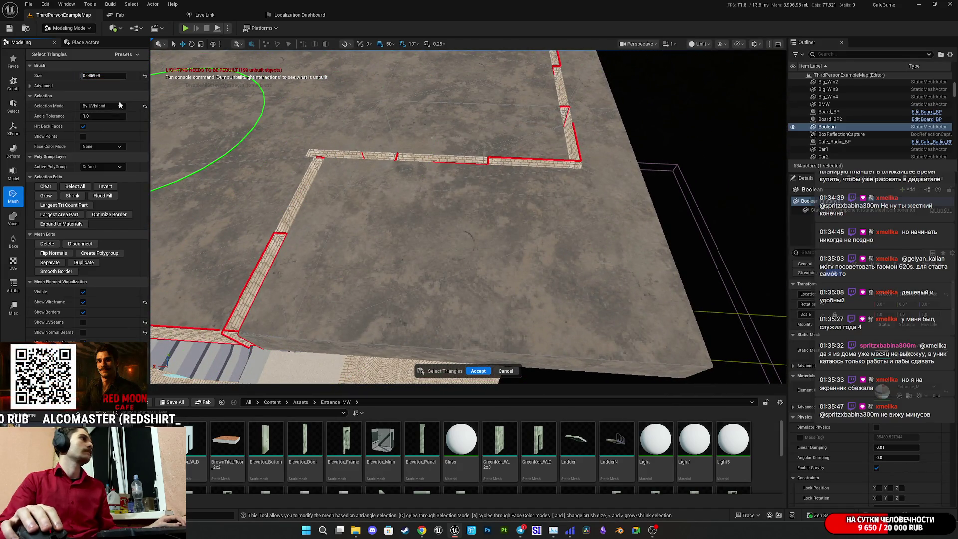
- Paint-select and delete the roof floor triangles, then the grey floor slab
click(438, 254)
drag(434, 250, 433, 250)
drag(375, 231, 406, 235)
mouse_move(338, 244)
mouse_down()
mouse_move(349, 250)
mouse_move(174, 121)
mouse_move(406, 252)
mouse_move(368, 229)
mouse_move(376, 207)
mouse_up()
key(Delete)
click(405, 244)
key(Delete)
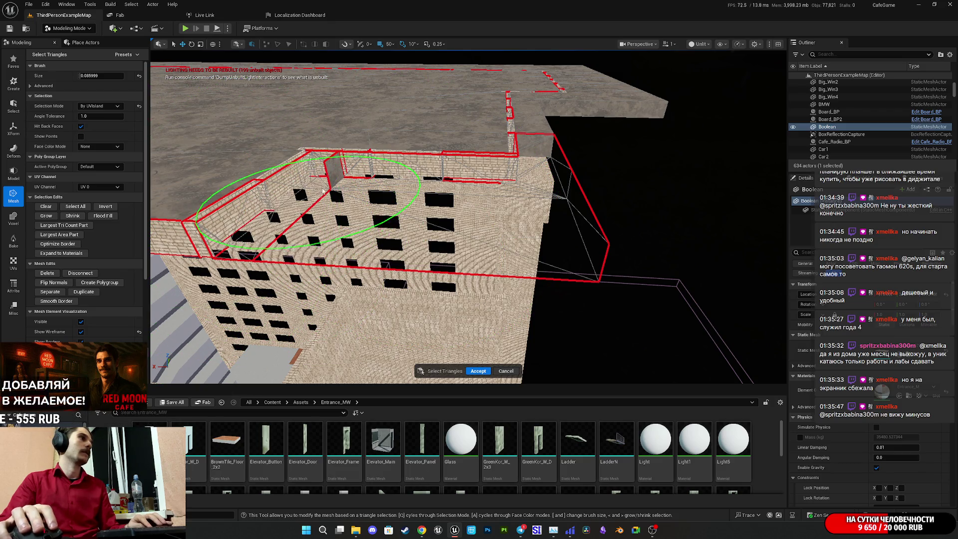
- Delete the roof peak triangles and stray triangle regions along the roof edge
mouse_move(340, 177)
mouse_down()
mouse_move(319, 194)
mouse_move(364, 245)
mouse_move(364, 279)
mouse_move(376, 232)
mouse_up()
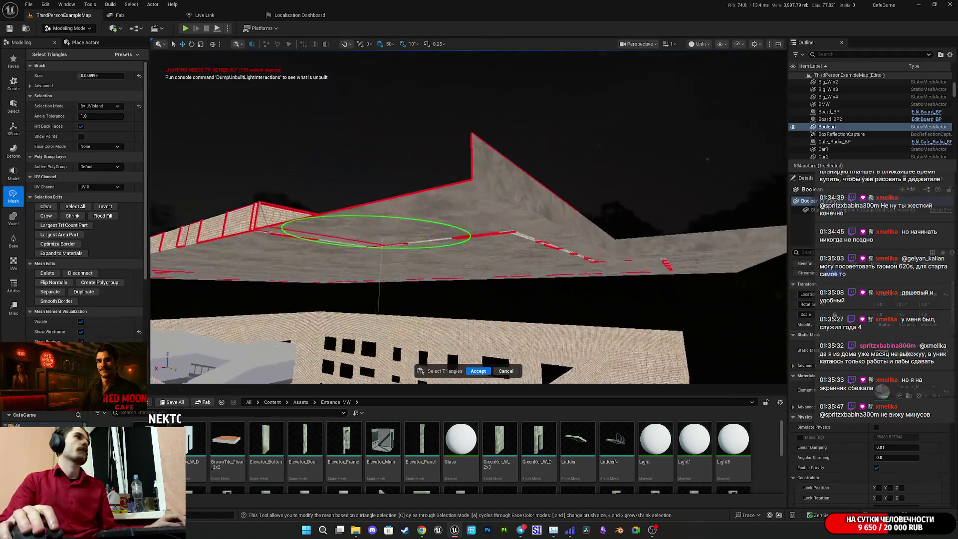
click(547, 206)
key(Delete)
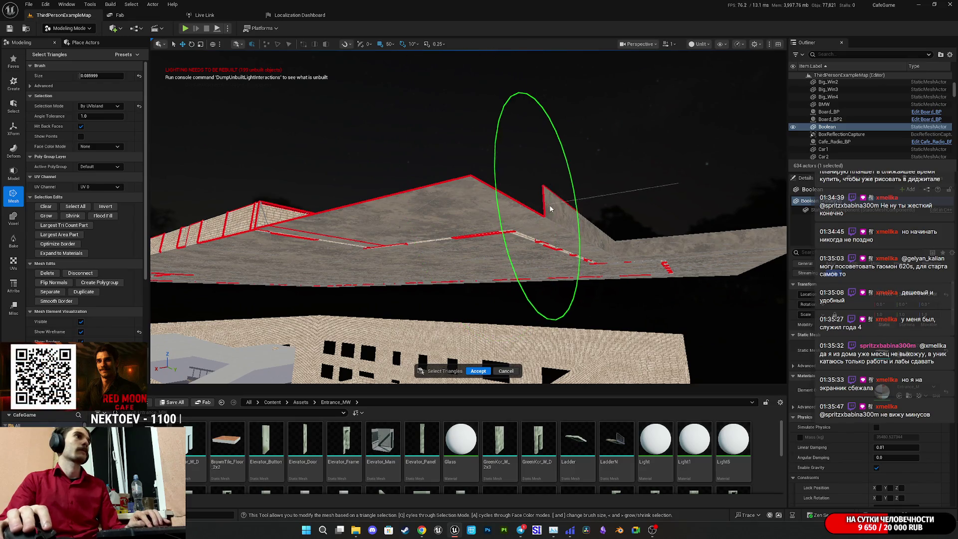
click(479, 207)
key(Delete)
mouse_move(497, 233)
mouse_down()
mouse_move(523, 239)
mouse_move(498, 219)
mouse_move(449, 214)
mouse_move(509, 188)
mouse_move(450, 215)
mouse_up()
click(465, 198)
key(Delete)
- Delete the diagonal brick wall strip and the stray wall patches
click(450, 215)
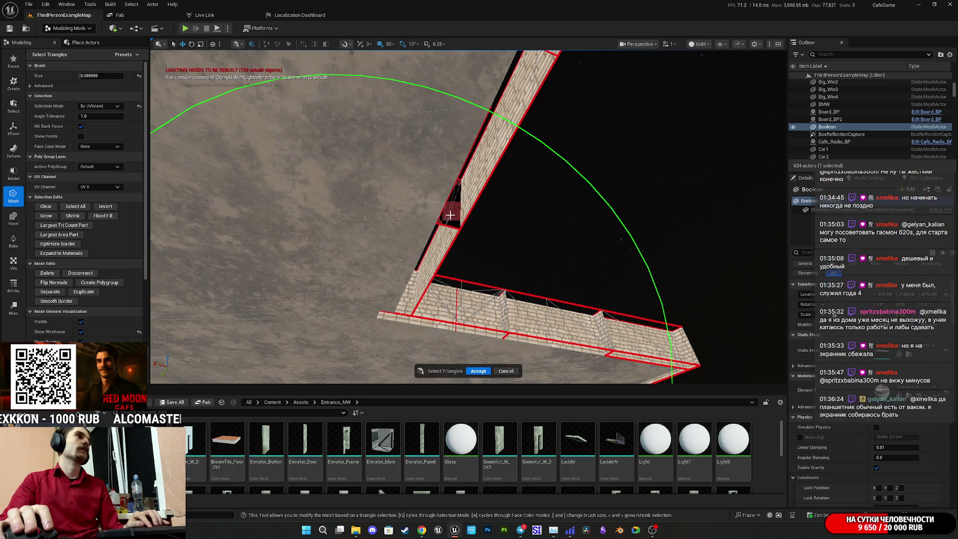
click(466, 203)
key(Delete)
click(444, 297)
key(Delete)
click(544, 316)
key(Delete)
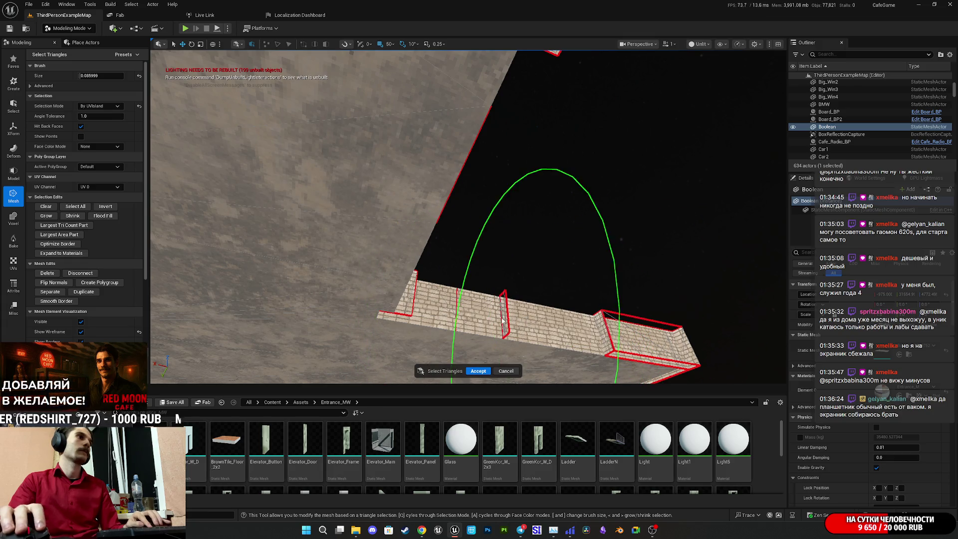
key(Delete)
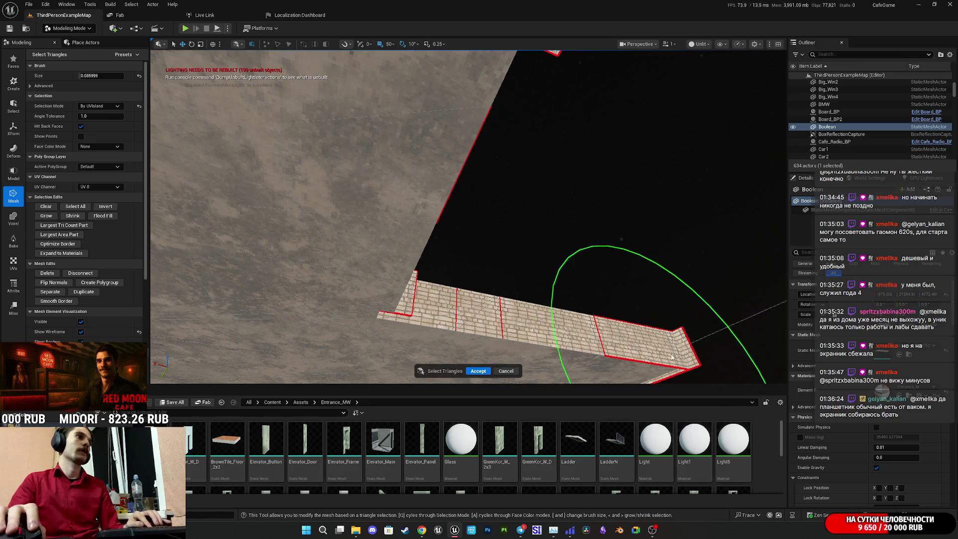
- Orbit above the building and select the Combined71 mesh
drag(688, 349, 613, 247)
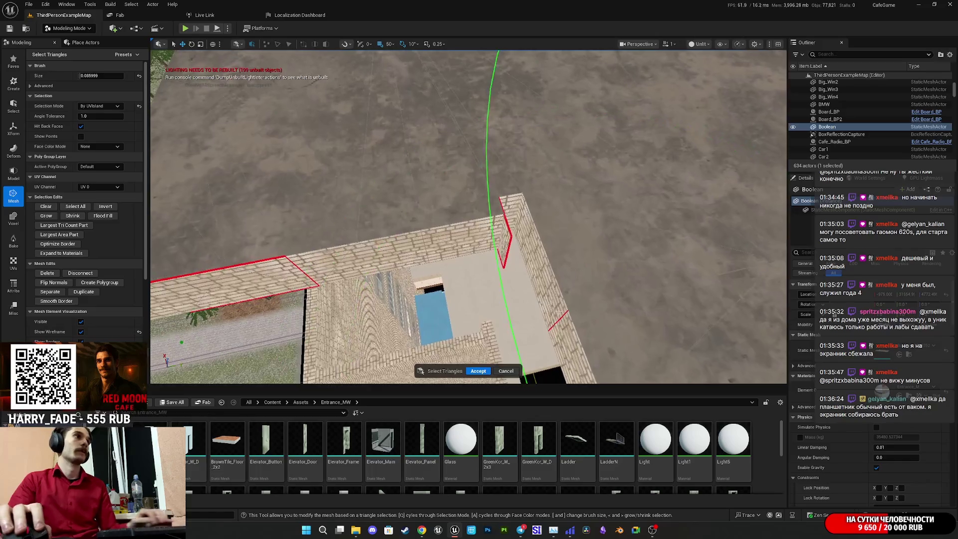
mouse_move(505, 243)
mouse_down()
mouse_move(481, 257)
mouse_move(492, 237)
mouse_move(491, 252)
mouse_move(476, 235)
mouse_move(537, 243)
mouse_up()
click(492, 238)
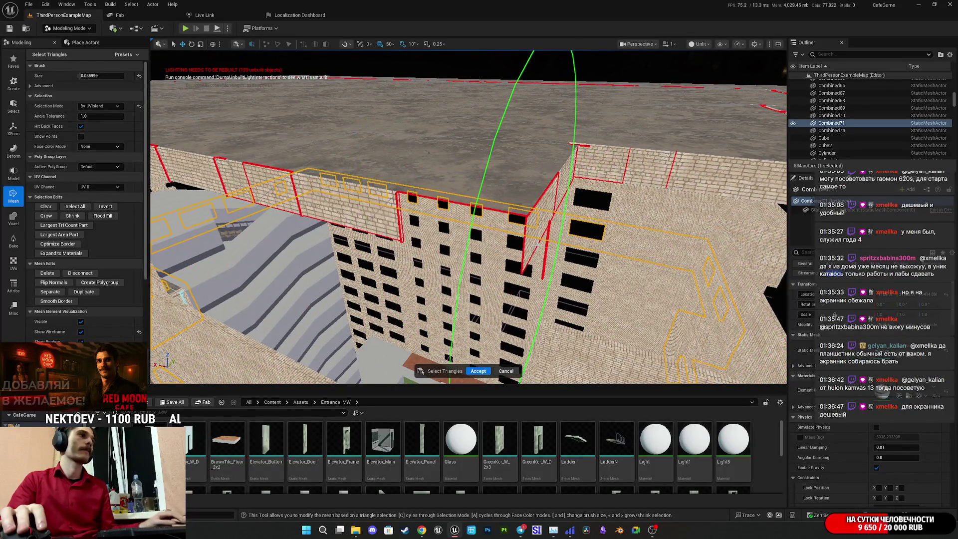
- Select the Combined69 mesh, paint-select its upper wall faces, and frame the rooftop
click(546, 246)
mouse_move(546, 246)
mouse_down()
mouse_move(478, 237)
mouse_move(499, 203)
mouse_up()
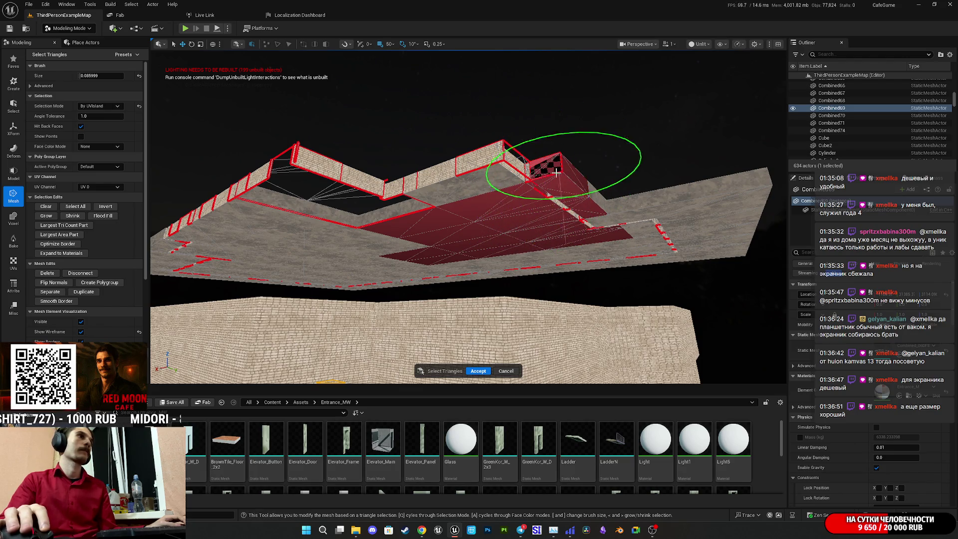
mouse_move(484, 171)
mouse_down()
mouse_move(560, 181)
mouse_move(434, 154)
mouse_move(441, 182)
mouse_up()
mouse_move(377, 190)
mouse_down()
mouse_move(316, 160)
mouse_move(246, 160)
mouse_move(246, 194)
mouse_up()
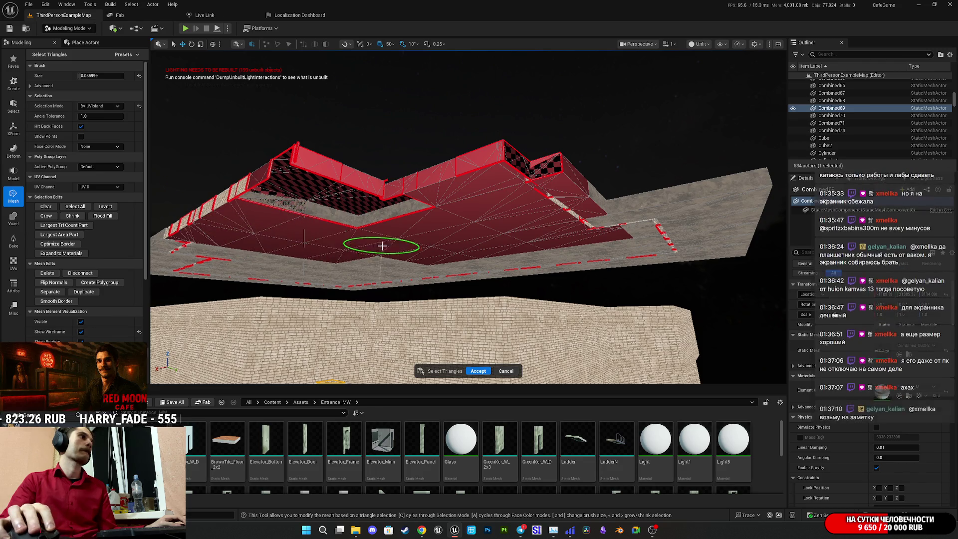
key(f)
scroll(430, 123, up, 5)
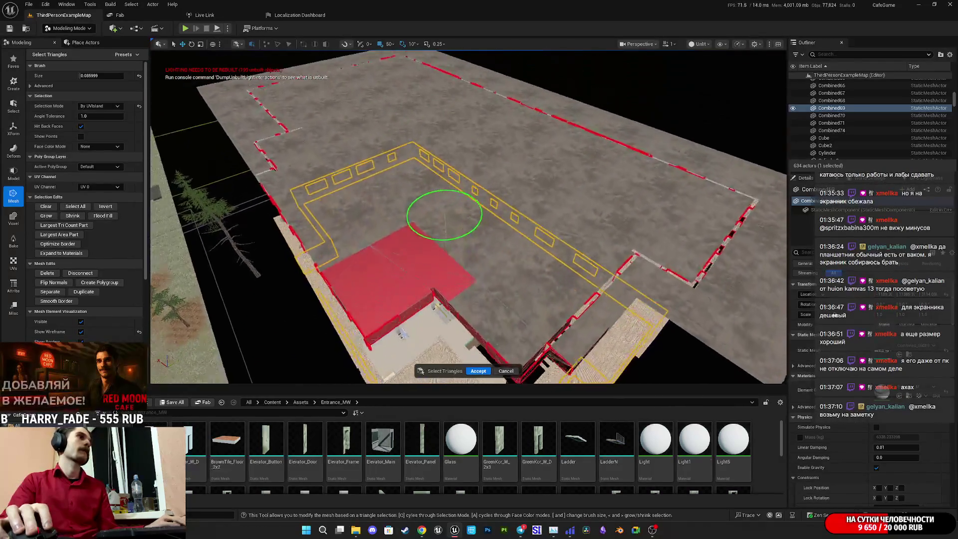
mouse_move(379, 269)
mouse_down()
mouse_move(466, 253)
mouse_move(507, 220)
mouse_move(377, 235)
mouse_up()
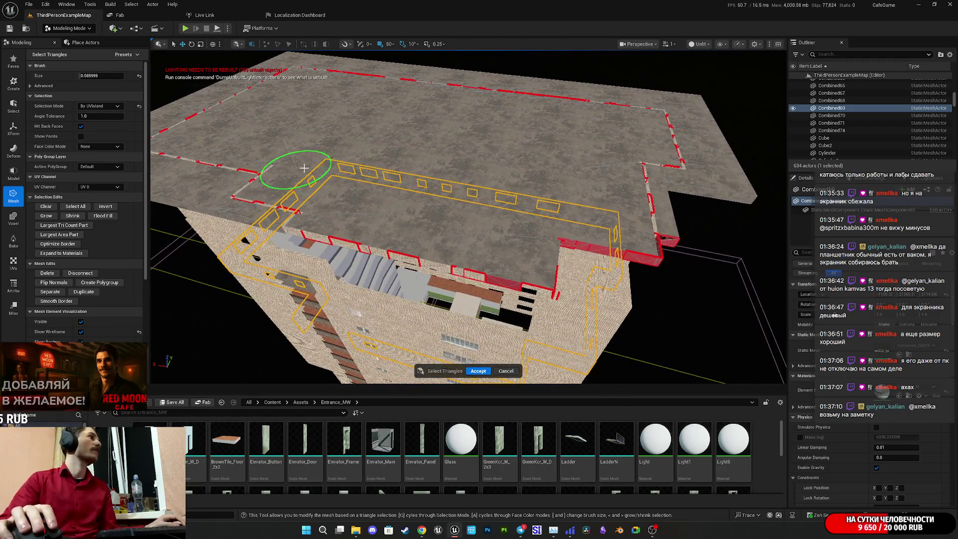
- Cycle Face Color Mode through By Group, By Material ID and By UVIsland, then back to None
key(a)
key(a)
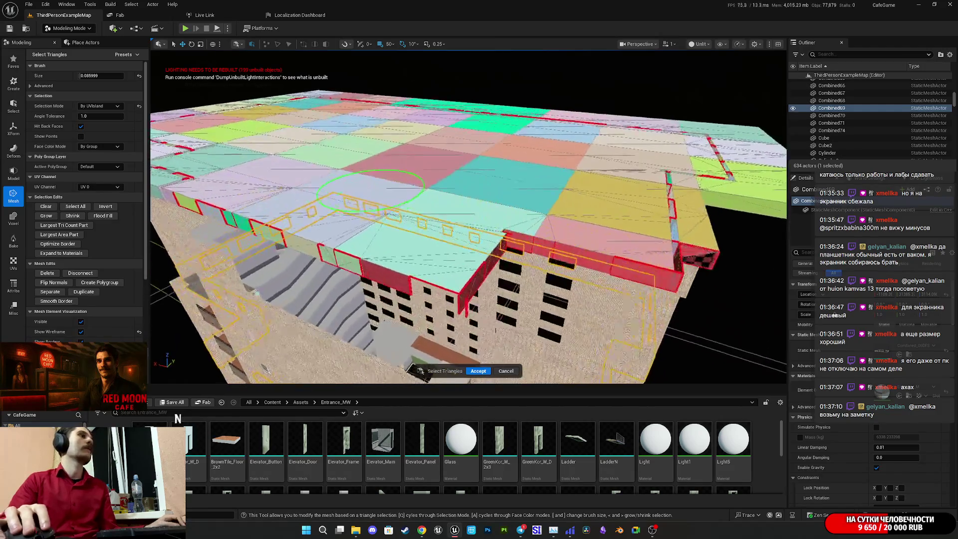
drag(333, 154, 427, 233)
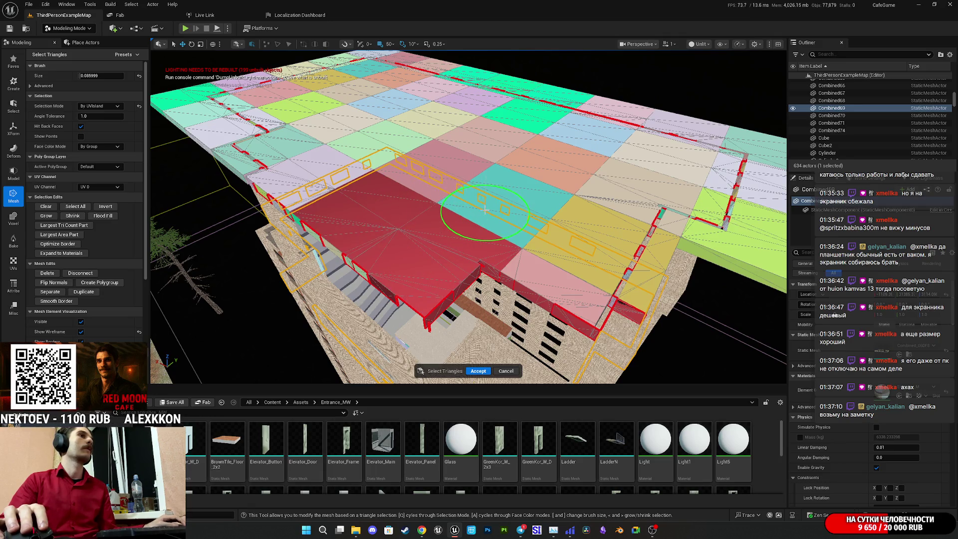
key(a)
mouse_move(481, 209)
mouse_down()
mouse_move(385, 250)
mouse_move(545, 224)
mouse_move(517, 216)
mouse_up()
key(a)
key(a)
key(a)
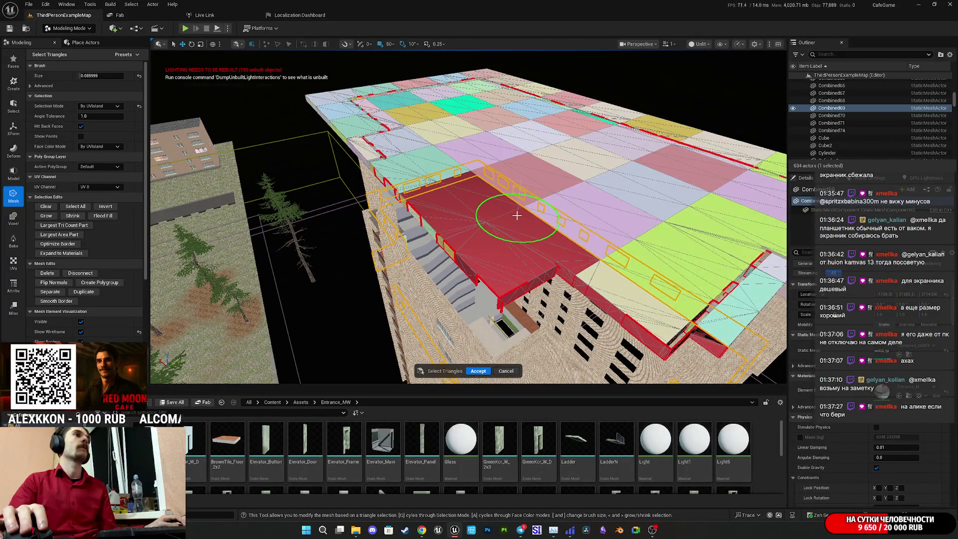
key(a)
mouse_move(516, 216)
mouse_down()
mouse_move(517, 259)
mouse_move(624, 279)
mouse_move(635, 235)
mouse_move(525, 243)
mouse_move(516, 223)
mouse_move(528, 229)
mouse_up()
key(ctrl+a)
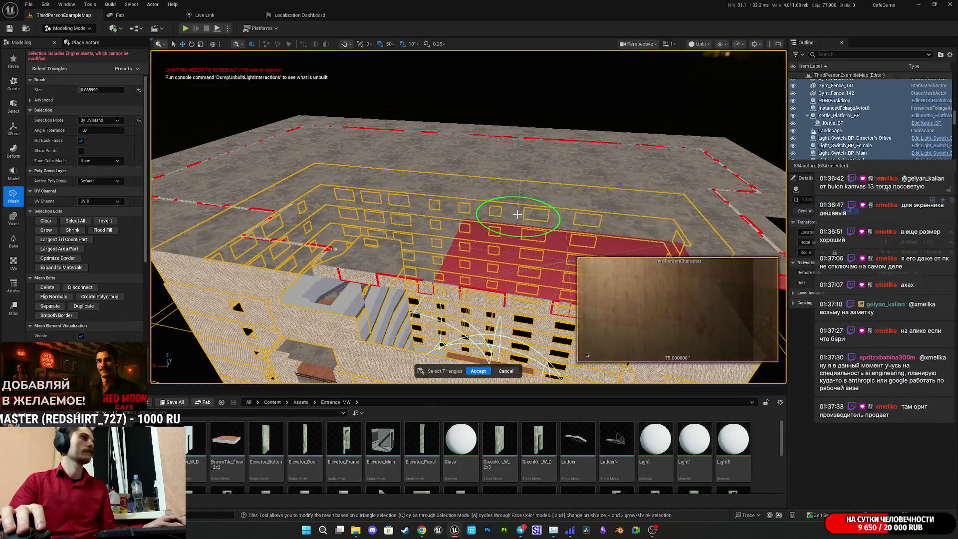
- Cancel the current Select Triangles session on the roof without keeping changes
click(451, 161)
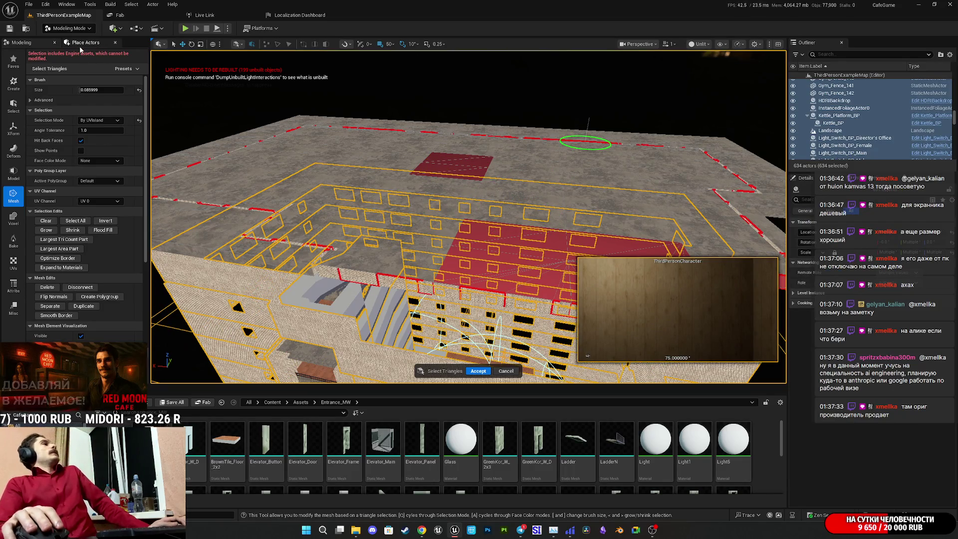
click(504, 371)
click(582, 180)
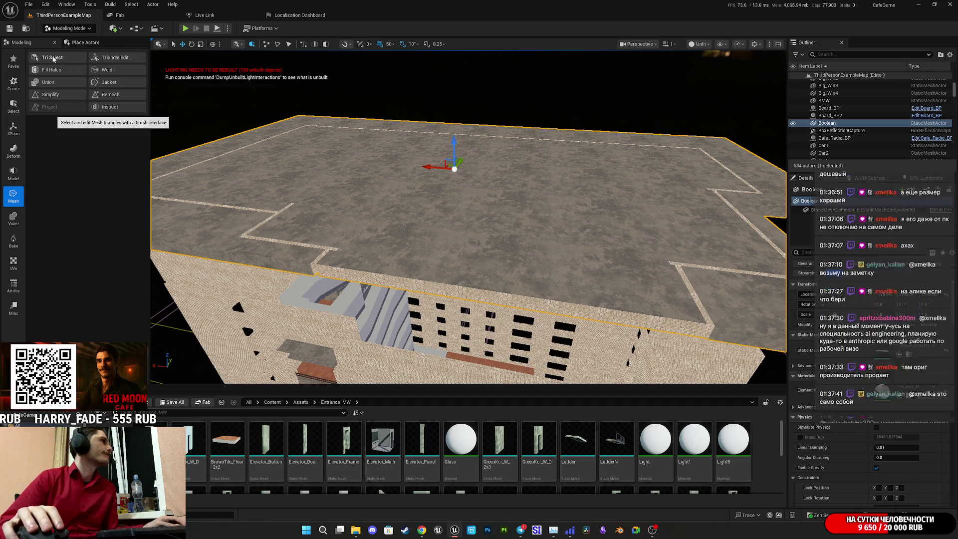
- Start a fresh Tri Select on the roof mesh and select all its triangles
click(58, 61)
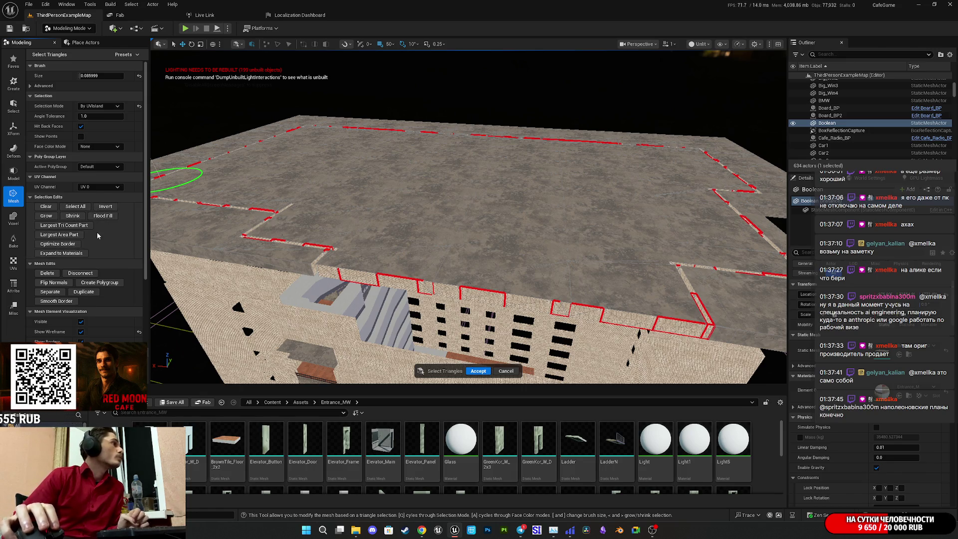
click(80, 212)
scroll(342, 207, up, 5)
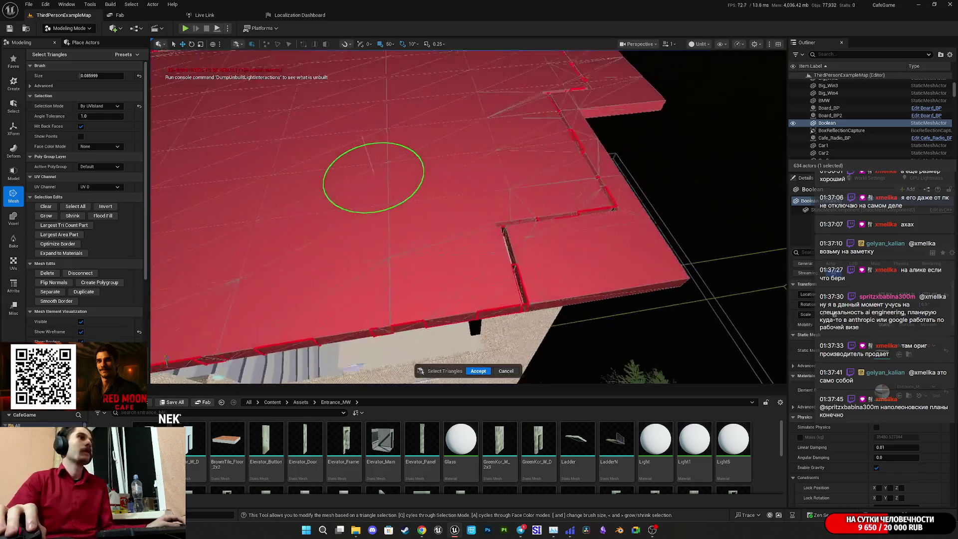
- Shrink the brush and paint-deselect interior roof blocks, keeping the outer rim selected
mouse_move(373, 177)
mouse_down()
mouse_move(385, 54)
mouse_move(316, 96)
mouse_move(438, 199)
mouse_up()
drag(85, 76, 74, 76)
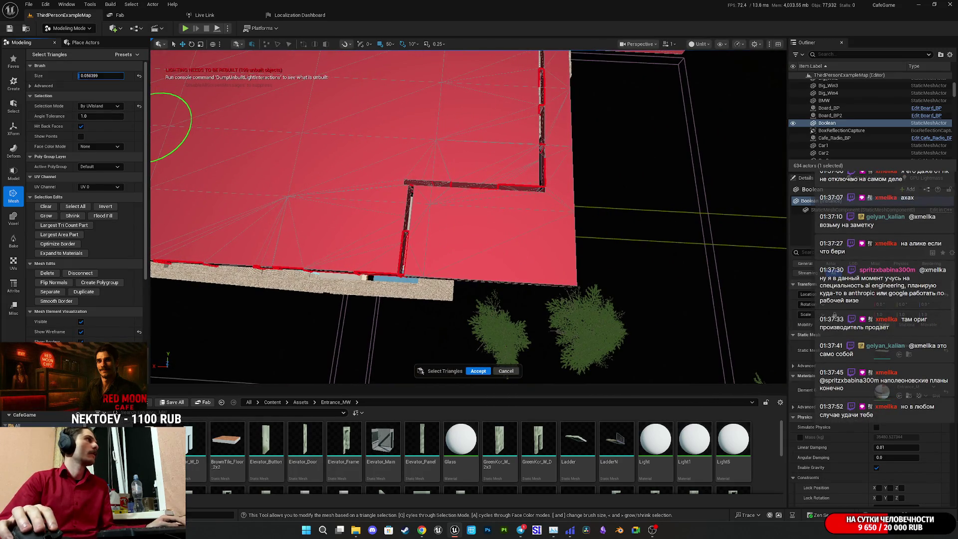
ctrl+click(450, 232)
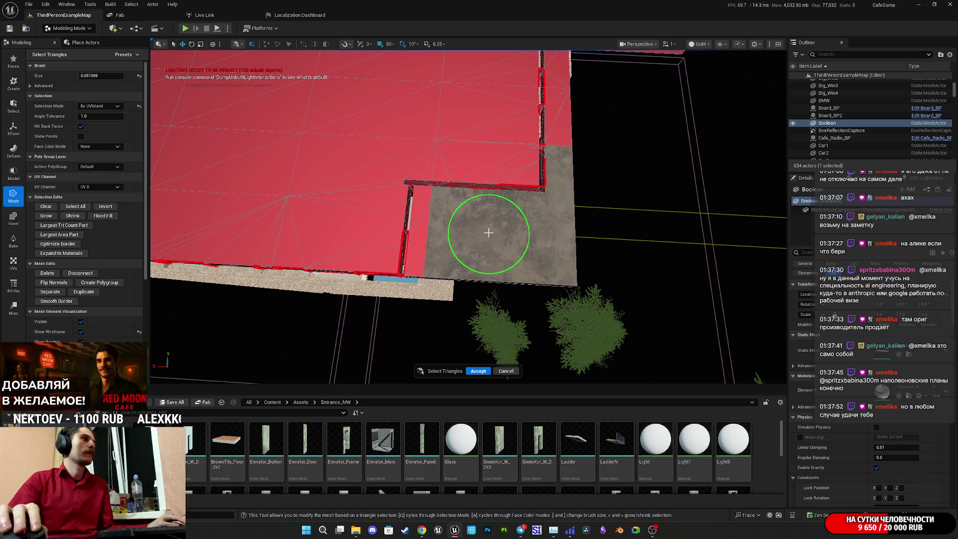
mouse_move(525, 228)
mouse_down()
mouse_move(450, 278)
mouse_move(261, 282)
mouse_move(317, 285)
mouse_move(464, 220)
mouse_up()
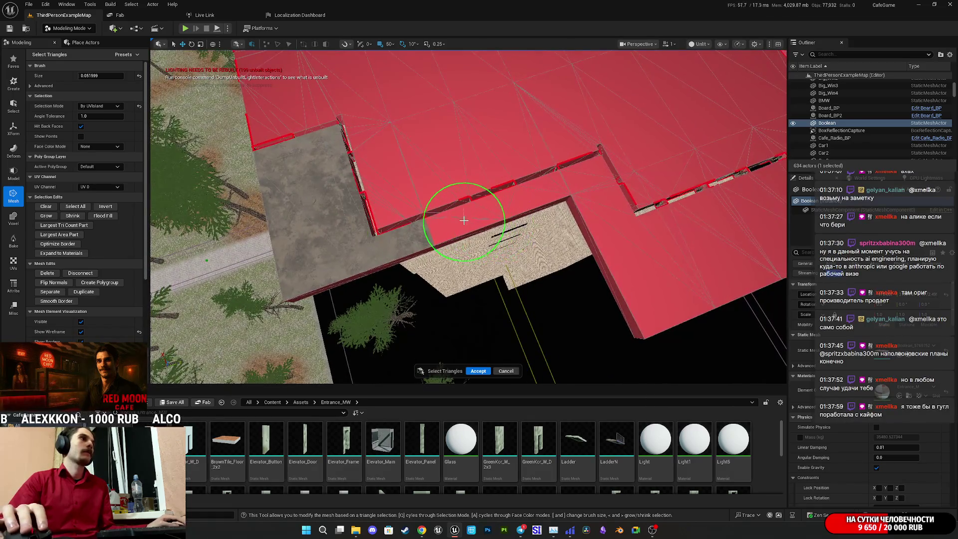
ctrl+click(603, 205)
mouse_move(635, 240)
mouse_down()
mouse_move(524, 274)
mouse_move(672, 226)
mouse_move(624, 245)
mouse_up()
mouse_move(548, 289)
mouse_down()
mouse_move(513, 284)
mouse_move(513, 103)
mouse_up()
mouse_move(459, 223)
mouse_down()
mouse_move(484, 186)
mouse_move(453, 283)
mouse_move(456, 316)
mouse_up()
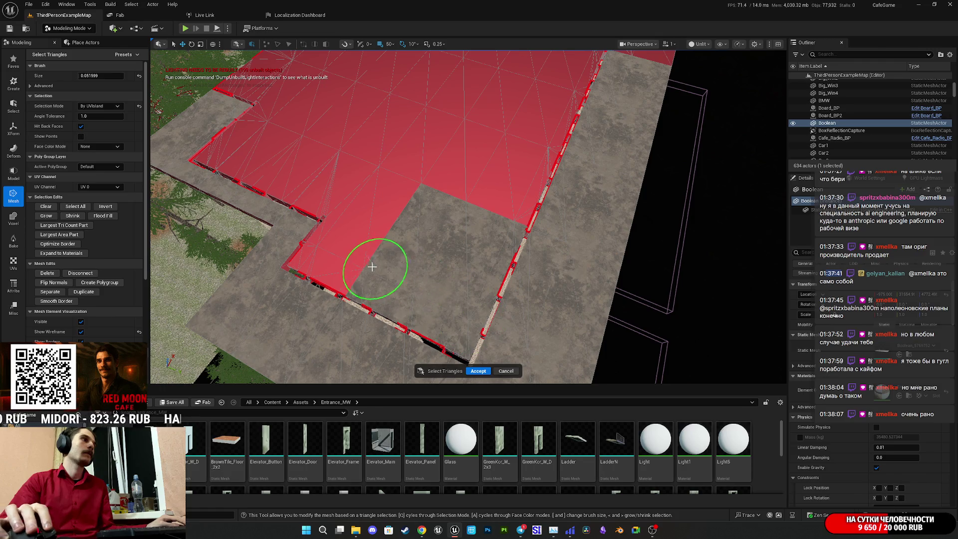
drag(371, 267, 349, 264)
mouse_move(364, 210)
mouse_down()
mouse_move(323, 156)
mouse_move(269, 134)
mouse_move(256, 112)
mouse_move(422, 148)
mouse_move(470, 145)
mouse_up()
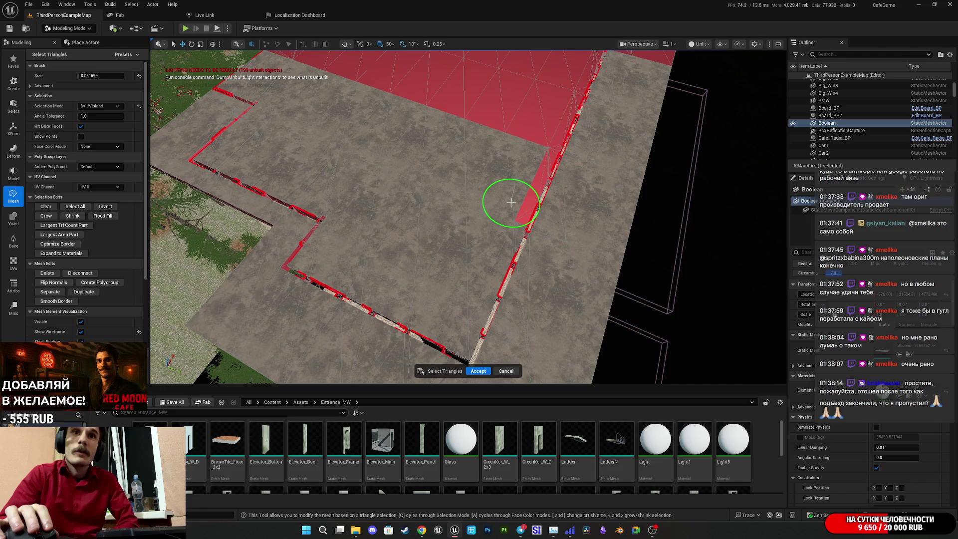
- Deselect most of the remaining interior roof area, leaving only rim triangles marked
scroll(510, 201, up, 5)
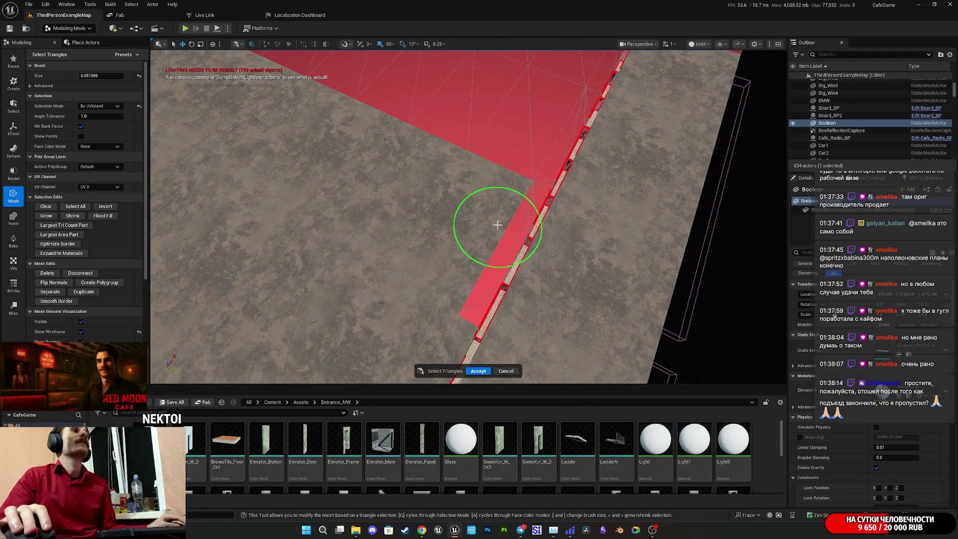
scroll(513, 230, down, 3)
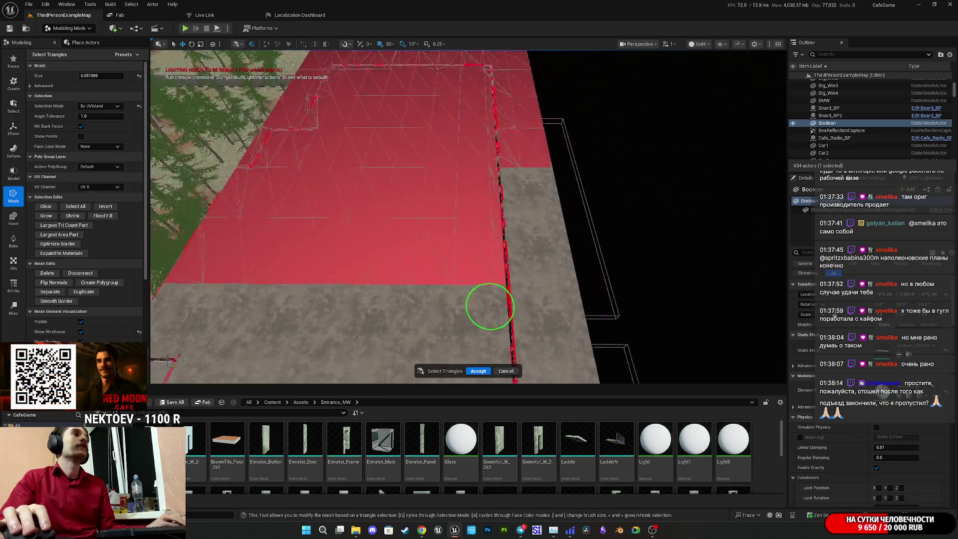
scroll(562, 298, up, 5)
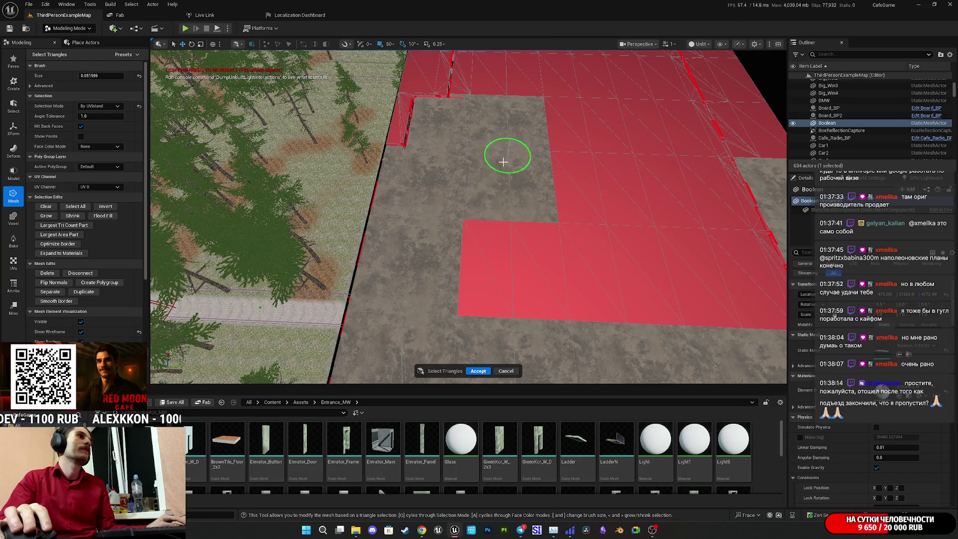
scroll(705, 250, up, 5)
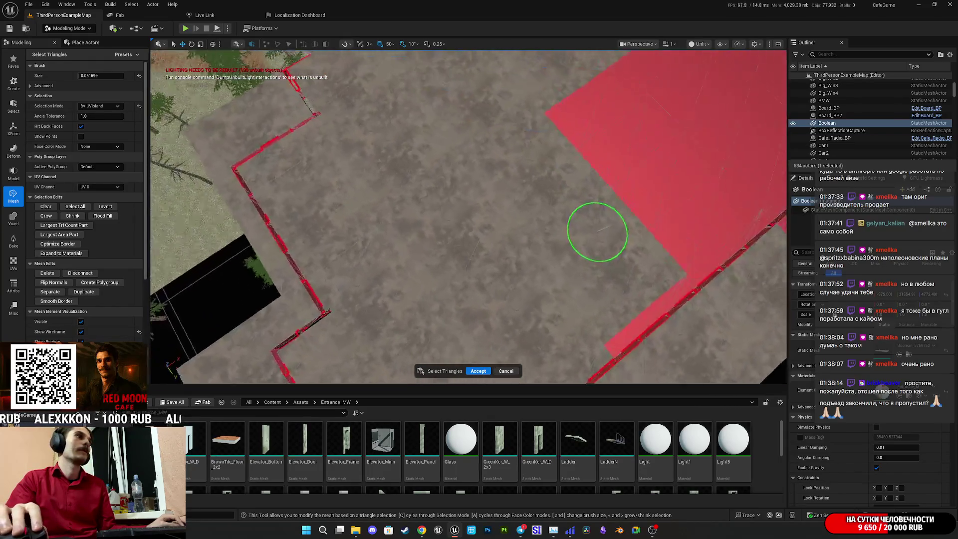
scroll(597, 232, down, 5)
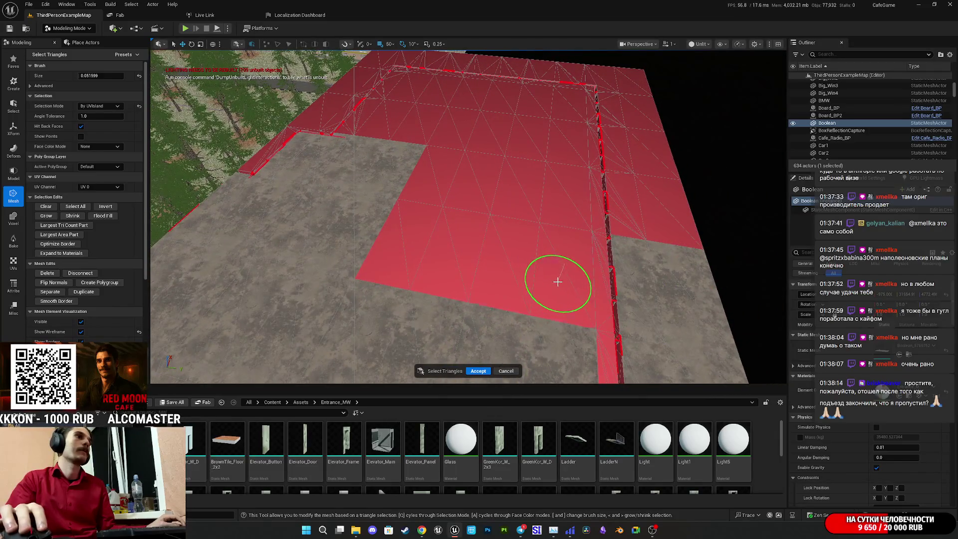
scroll(557, 282, up, 3)
mouse_move(479, 246)
mouse_down()
mouse_move(453, 166)
mouse_move(519, 190)
mouse_move(462, 182)
mouse_move(406, 139)
mouse_move(363, 186)
mouse_move(299, 336)
mouse_move(514, 217)
mouse_move(501, 165)
mouse_up()
scroll(503, 108, down, 2)
- Orbit around the selected wall edge and roof, ending below the roof looking up at the facade
mouse_move(391, 156)
mouse_down()
mouse_move(395, 299)
mouse_move(418, 205)
mouse_move(363, 218)
mouse_move(172, 342)
mouse_move(349, 320)
mouse_move(407, 380)
mouse_up()
scroll(171, 342, down, 3)
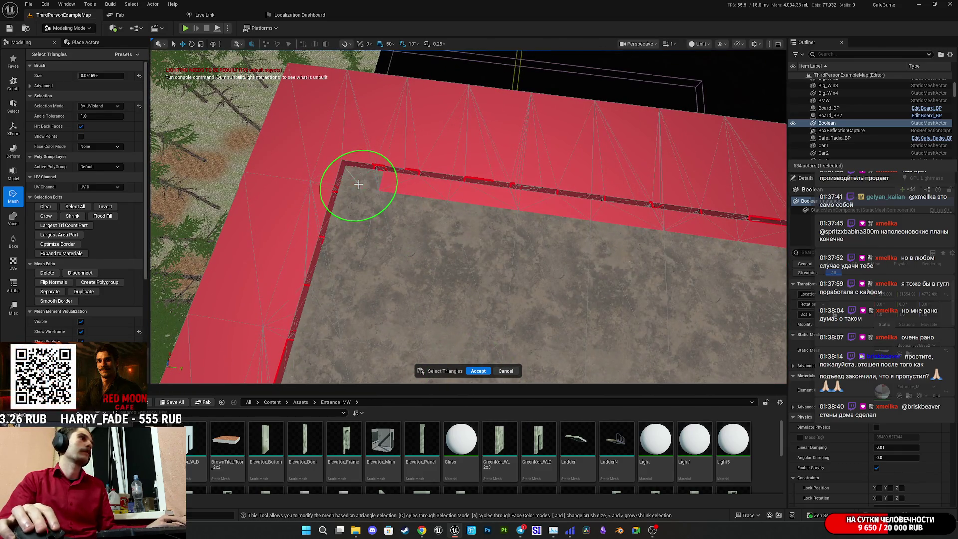
mouse_move(617, 218)
mouse_down()
mouse_move(662, 239)
mouse_move(384, 379)
mouse_move(436, 253)
mouse_up()
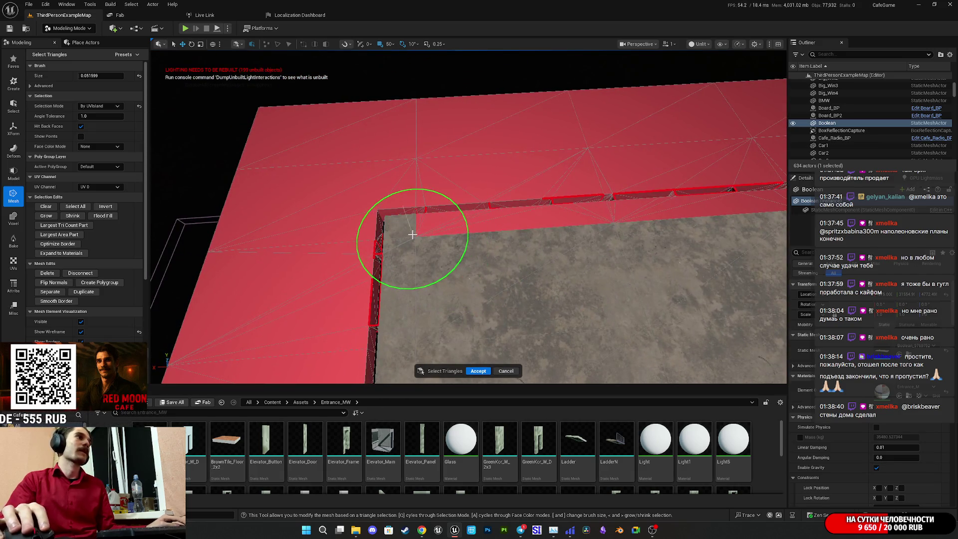
mouse_move(499, 230)
mouse_down()
mouse_move(321, 394)
mouse_move(424, 324)
mouse_move(525, 274)
mouse_up()
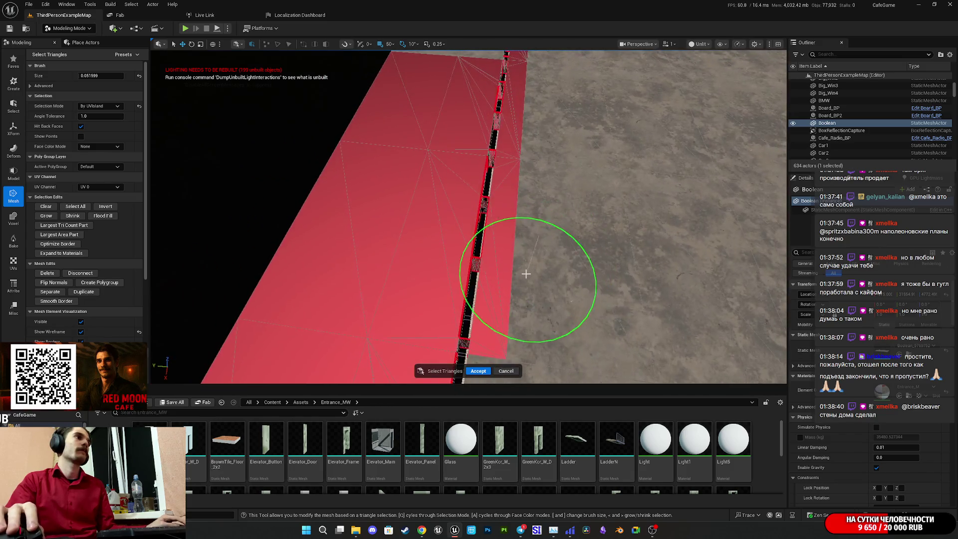
mouse_move(558, 132)
mouse_down()
mouse_move(566, 342)
mouse_move(584, 156)
mouse_move(483, 315)
mouse_up()
mouse_move(471, 189)
mouse_down()
mouse_move(551, 111)
mouse_move(582, 188)
mouse_move(435, 260)
mouse_up()
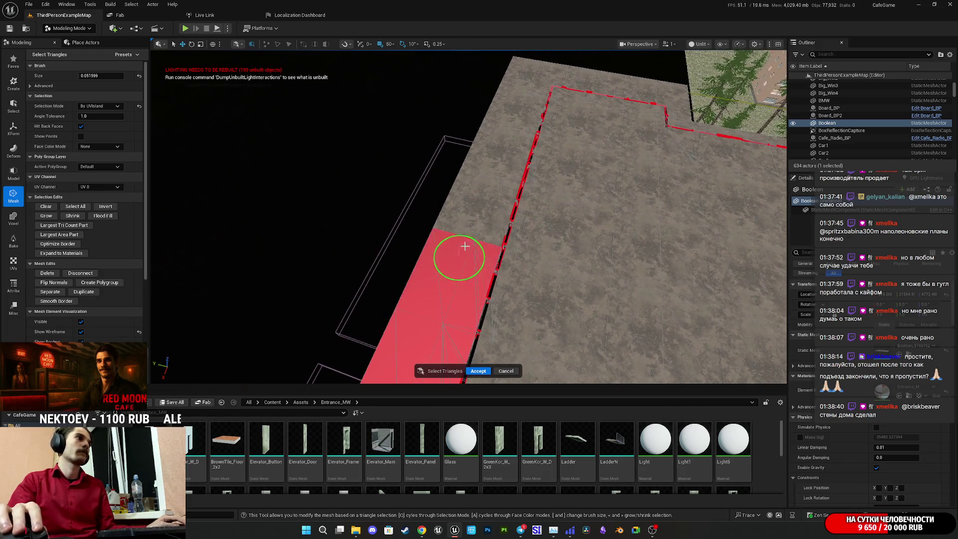
mouse_move(526, 80)
mouse_down()
mouse_move(391, 156)
mouse_move(220, 276)
mouse_move(436, 276)
mouse_move(540, 126)
mouse_move(508, 165)
mouse_up()
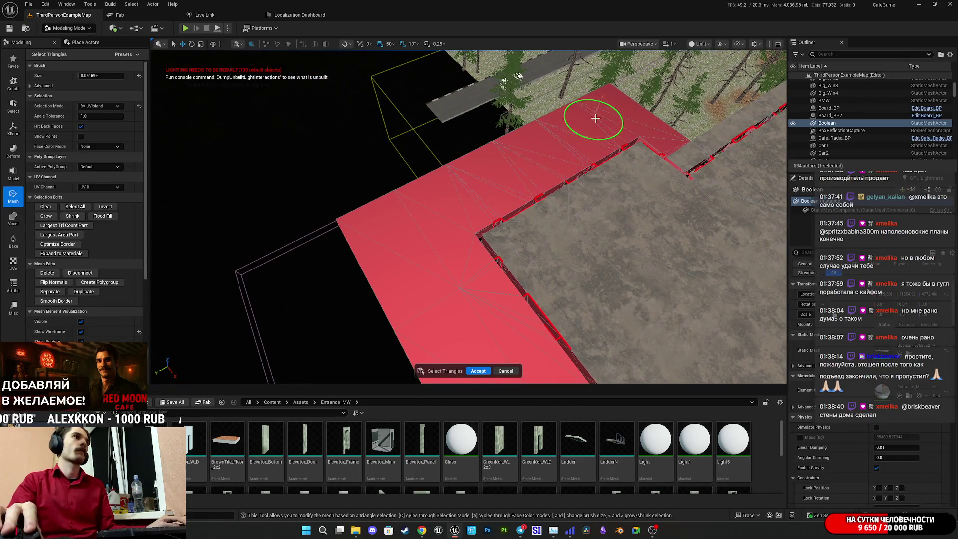
mouse_move(580, 141)
mouse_down()
mouse_move(385, 261)
mouse_move(428, 214)
mouse_move(598, 202)
mouse_up()
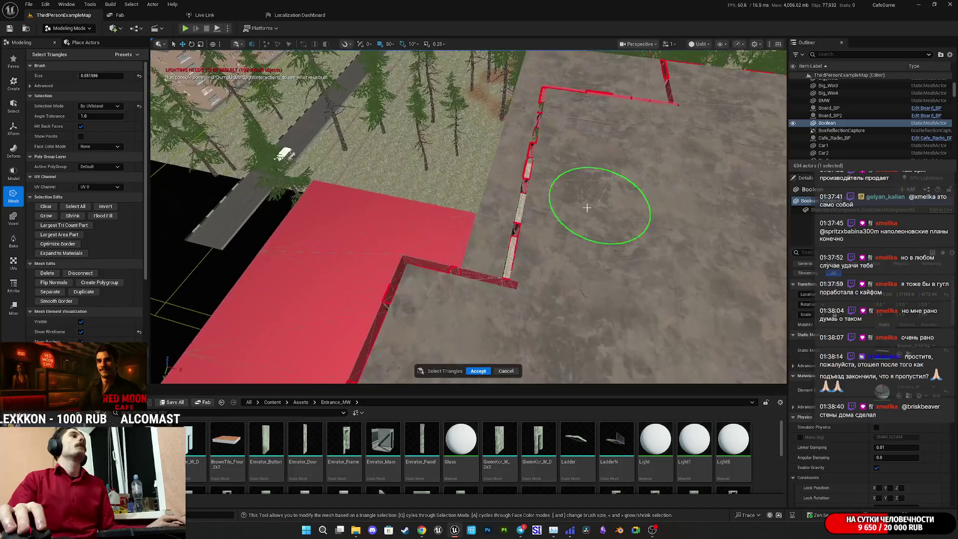
mouse_move(515, 138)
mouse_down()
mouse_move(538, 86)
mouse_move(349, 199)
mouse_move(406, 342)
mouse_move(577, 135)
mouse_up()
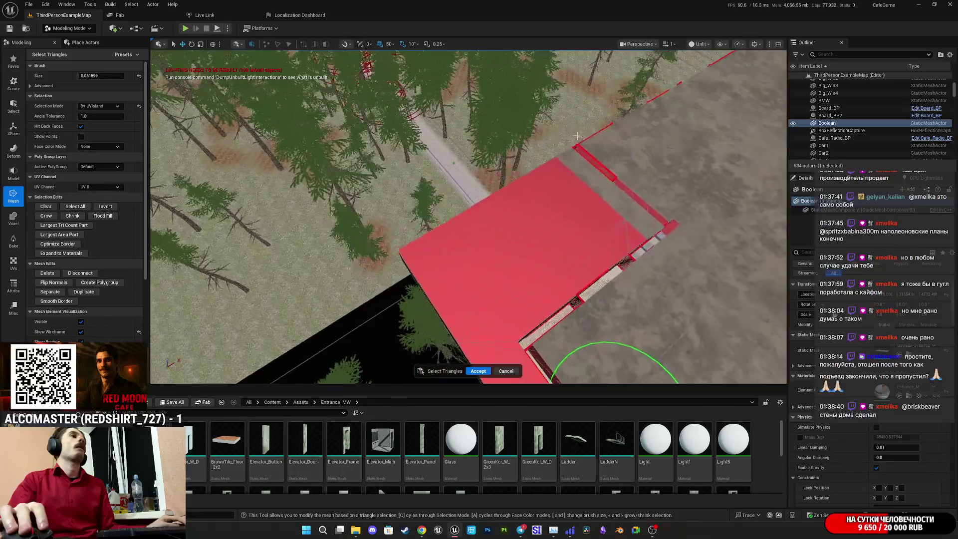
mouse_move(611, 198)
mouse_down()
mouse_move(524, 224)
mouse_move(598, 235)
mouse_move(562, 295)
mouse_move(668, 294)
mouse_up()
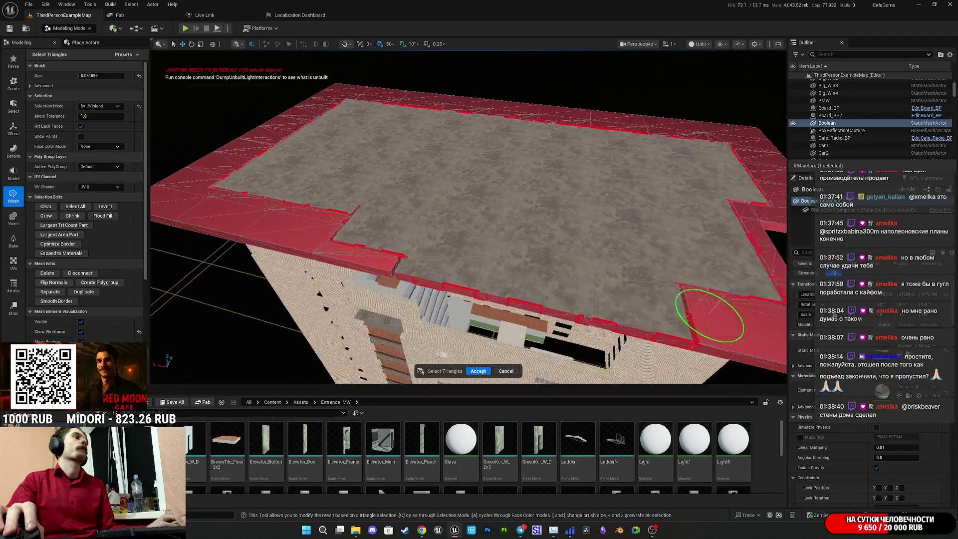
mouse_move(514, 231)
mouse_down()
mouse_move(547, 219)
mouse_move(598, 234)
mouse_move(558, 231)
mouse_move(633, 224)
mouse_move(605, 227)
mouse_move(598, 251)
mouse_up()
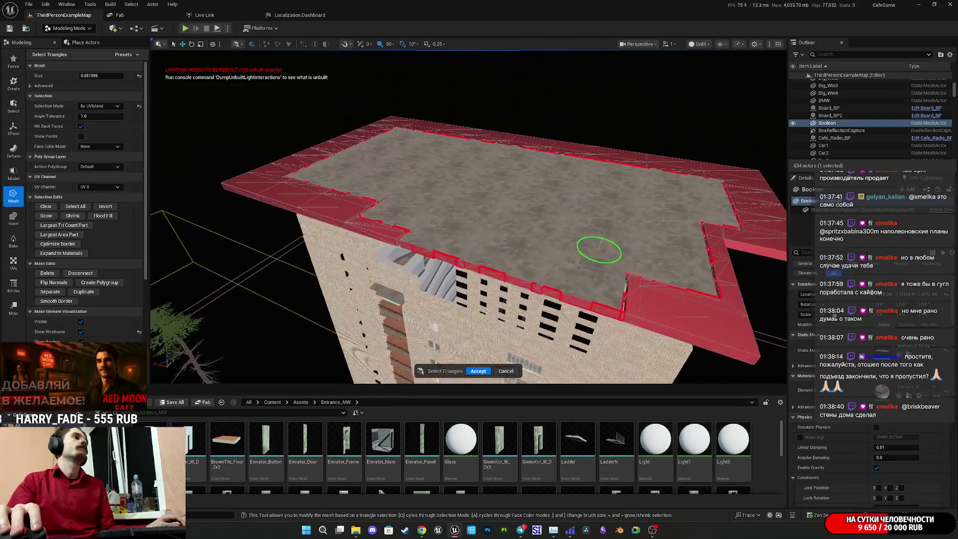
mouse_move(391, 272)
mouse_down()
mouse_move(372, 235)
mouse_move(277, 150)
mouse_move(293, 79)
mouse_move(379, 149)
mouse_move(406, 208)
mouse_move(486, 229)
mouse_move(391, 207)
mouse_move(349, 185)
mouse_move(356, 240)
mouse_move(389, 280)
mouse_move(479, 315)
mouse_move(473, 270)
mouse_move(434, 259)
mouse_up()
- Cancel the triangle selection and view the roof from overhead and beside its edge
click(504, 370)
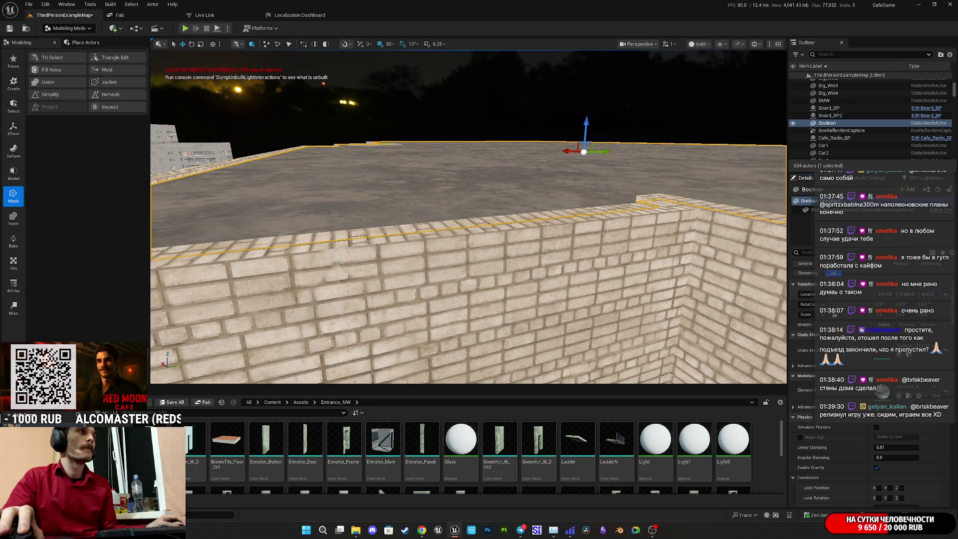
mouse_move(468, 224)
mouse_down()
mouse_move(464, 185)
mouse_move(464, 239)
mouse_move(469, 224)
mouse_up()
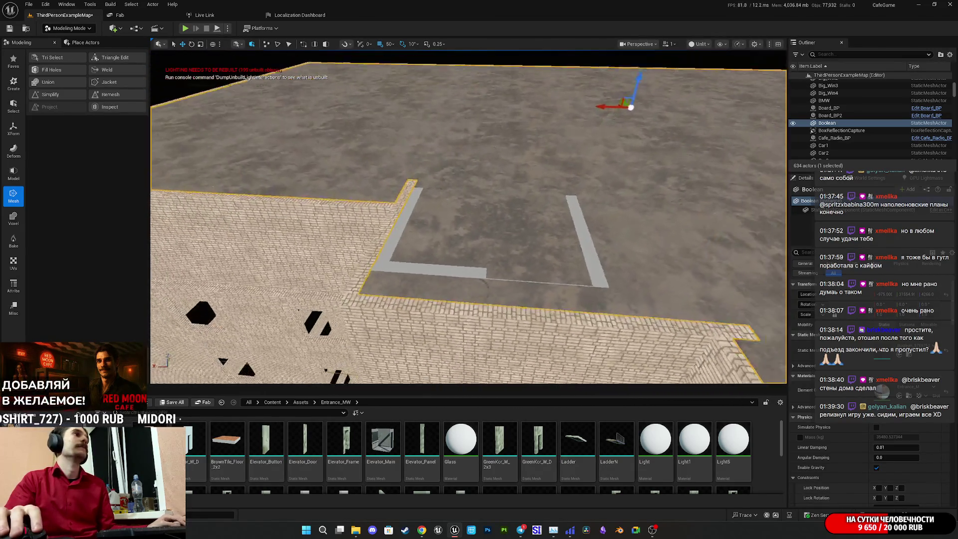
drag(532, 240, 532, 245)
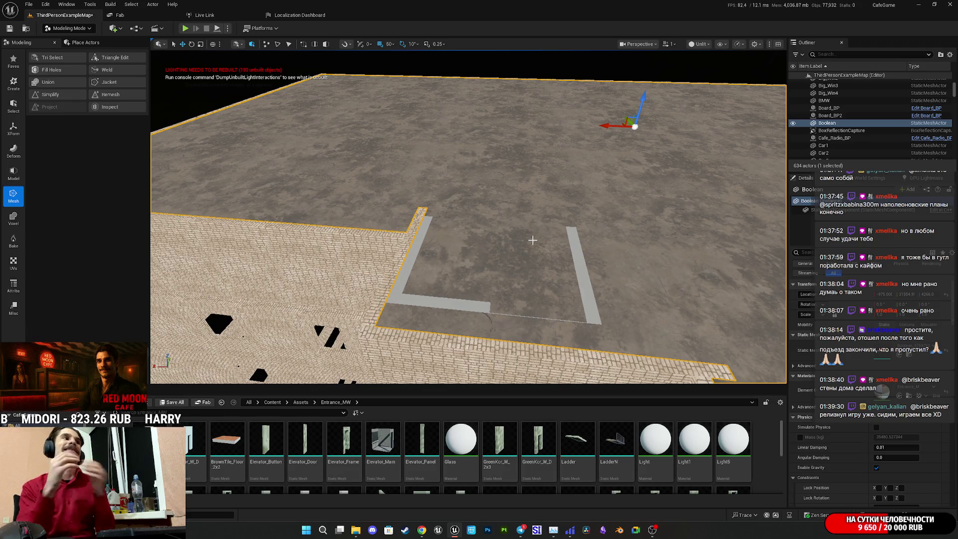
mouse_move(532, 239)
mouse_down()
mouse_move(524, 222)
mouse_move(536, 235)
mouse_up()
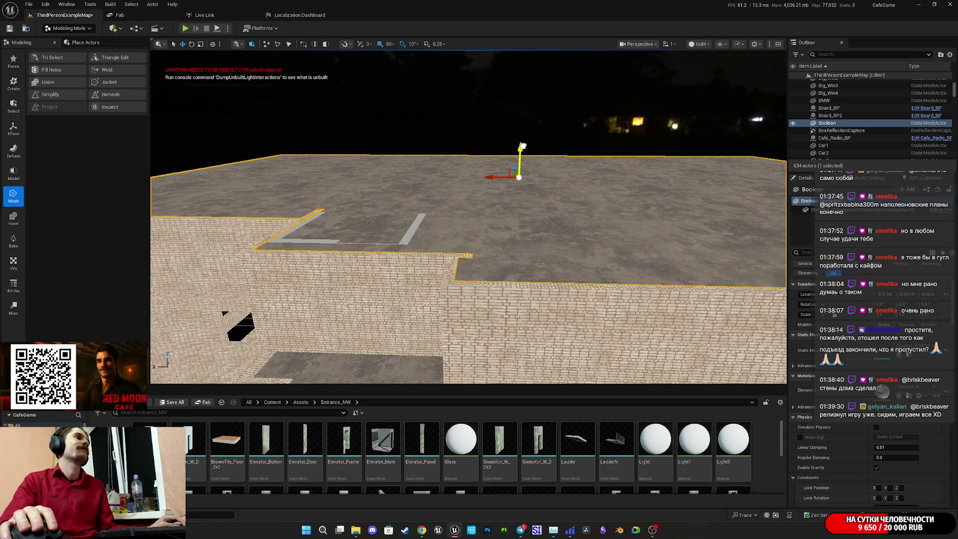
- Undo the last Move Elements on the roof, then select and frame Combined60
key(ctrl+z)
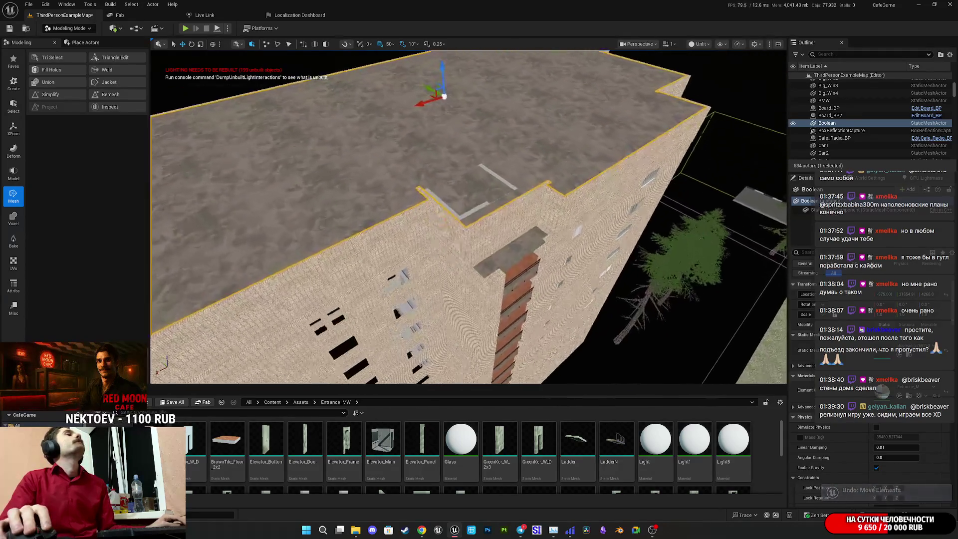
scroll(469, 217, up, 3)
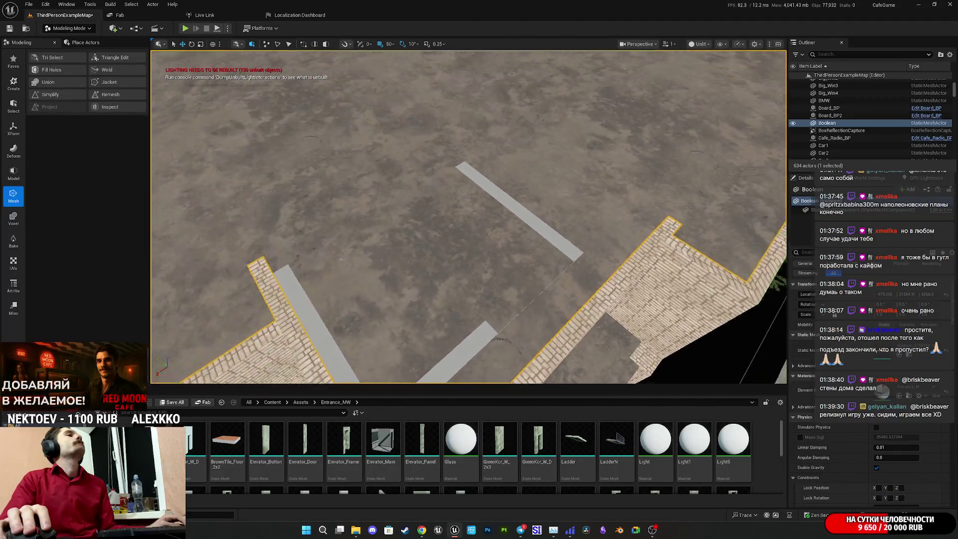
click(465, 283)
key(f)
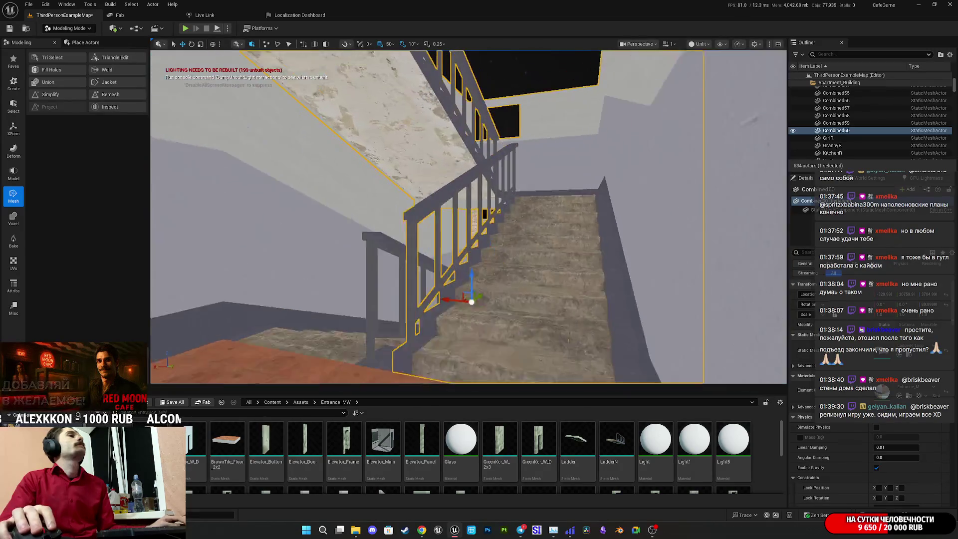
- Frame the Combined60 staircase, fly over its floor, then view the brick building from the side
drag(469, 217, 468, 304)
key(f)
mouse_move(469, 225)
mouse_down()
mouse_move(468, 269)
mouse_move(495, 307)
mouse_up()
key(f)
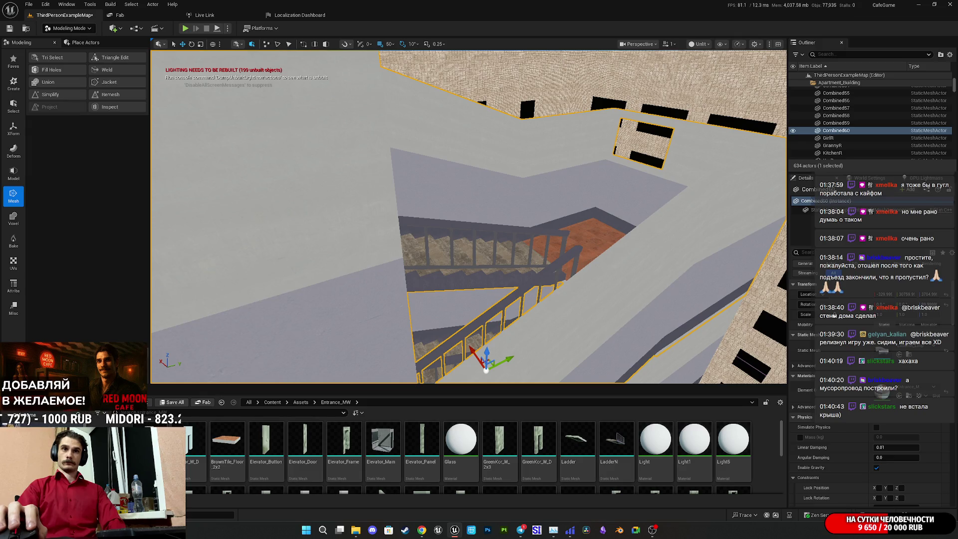
scroll(468, 217, down, 5)
drag(646, 197, 646, 197)
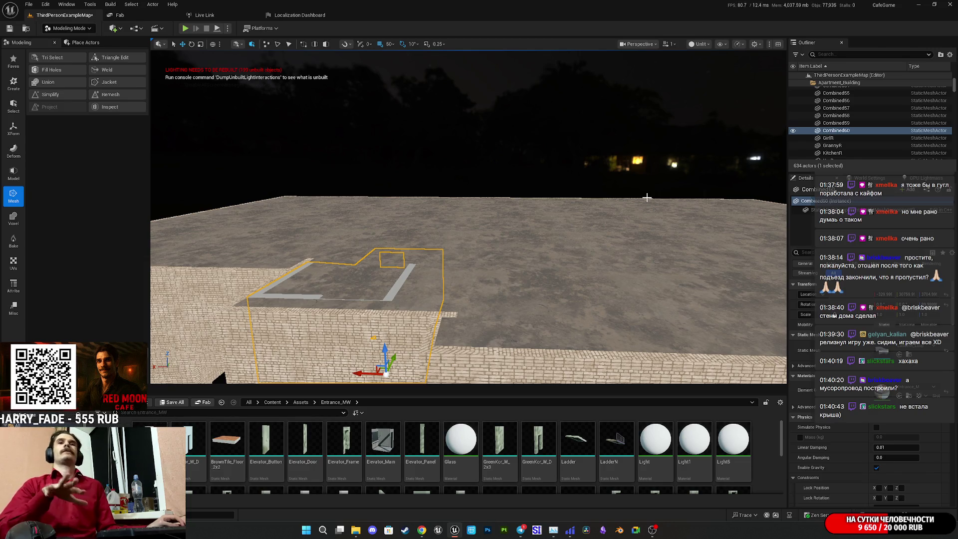
- View the roof from both sides, then open Tri Select and cancel it unchanged
drag(501, 177, 500, 177)
drag(472, 281, 472, 282)
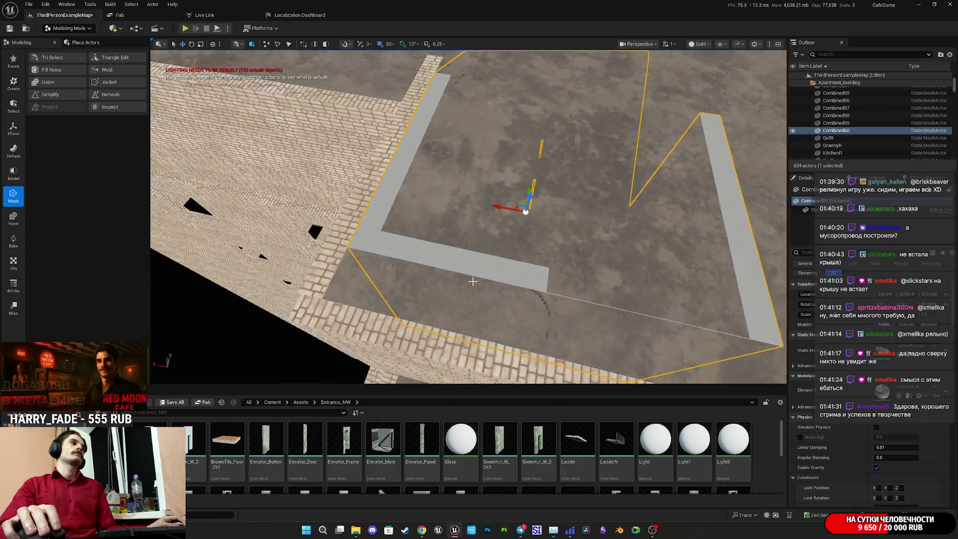
click(53, 58)
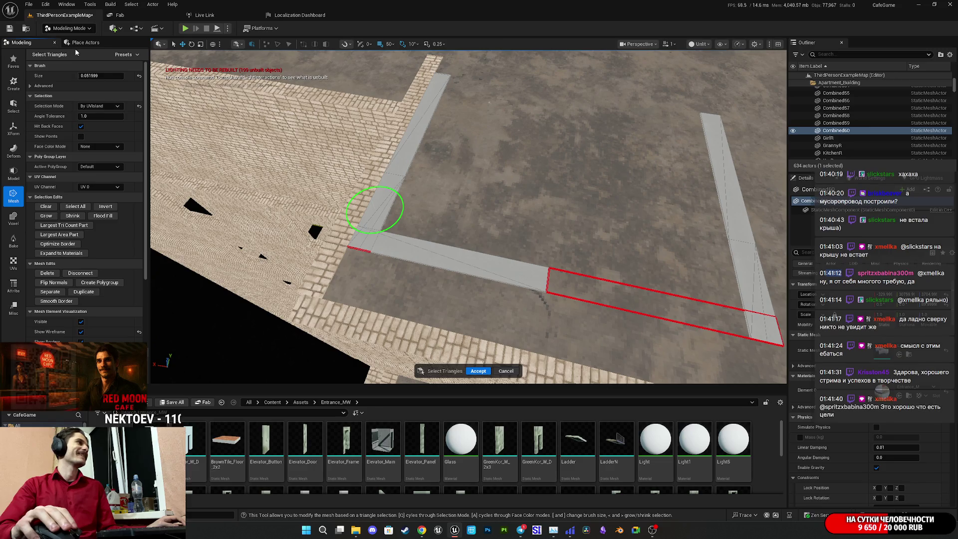
click(505, 371)
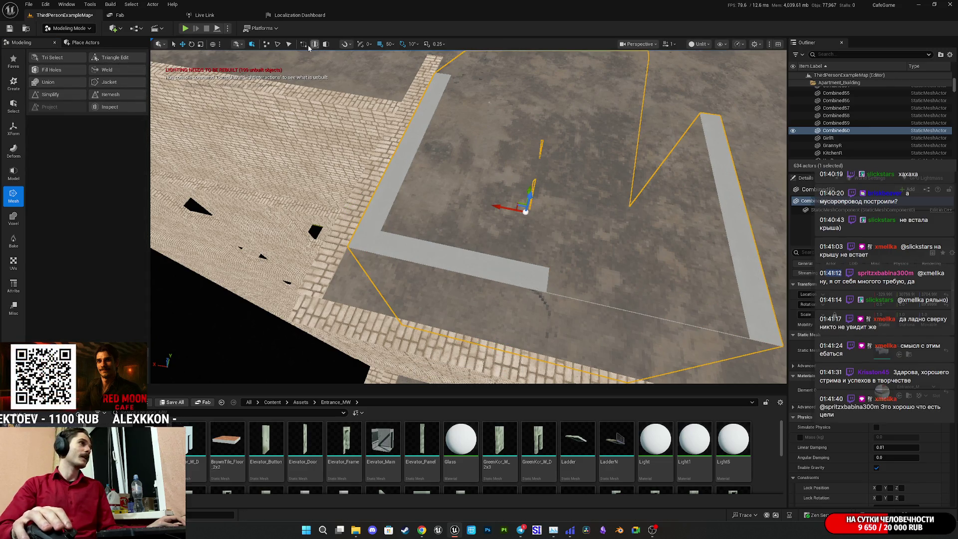
- Enable the triangle and related element selection modes in the viewport toolbar
click(288, 44)
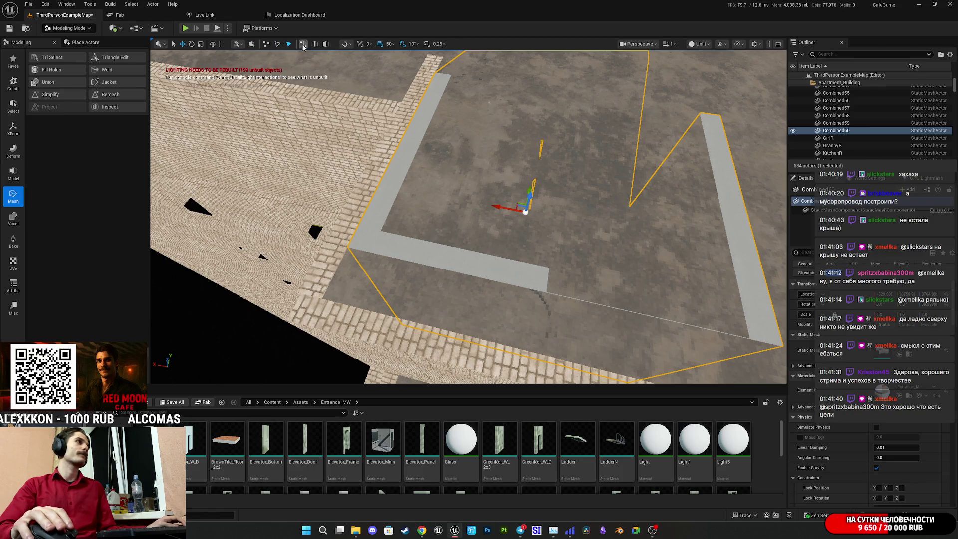
click(326, 44)
drag(525, 209, 561, 169)
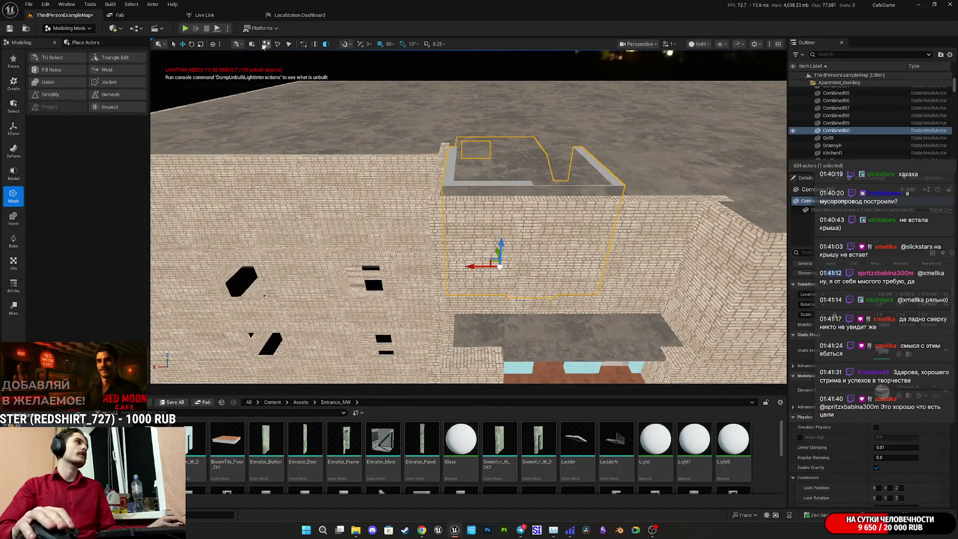
click(251, 44)
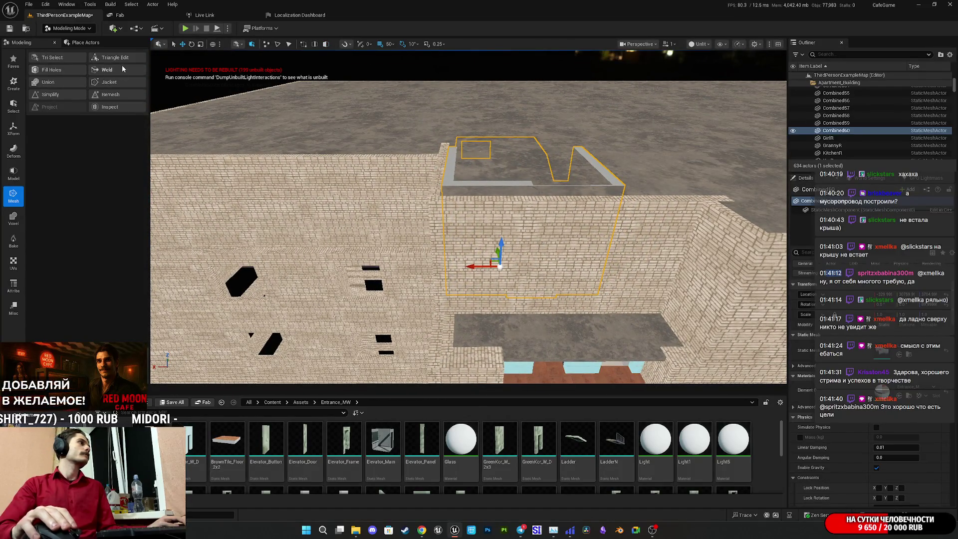
- Start Triangle Edit and select the first grey stair-exit strip triangles, including the long upward strip
click(114, 57)
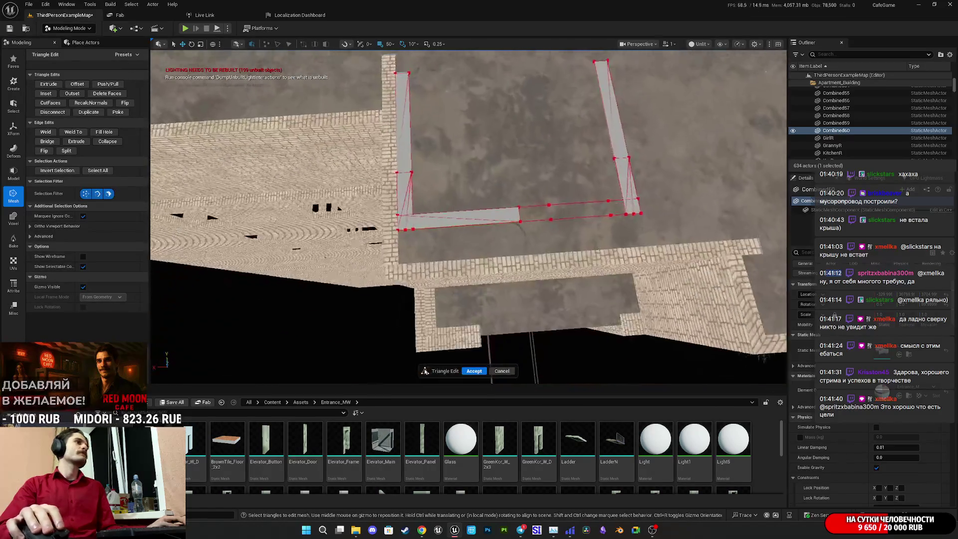
click(478, 212)
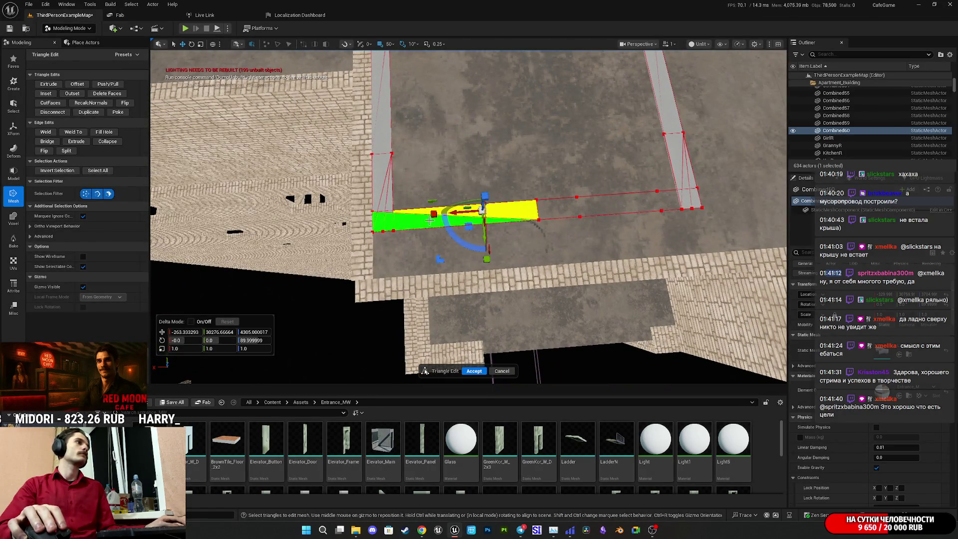
shift+click(538, 228)
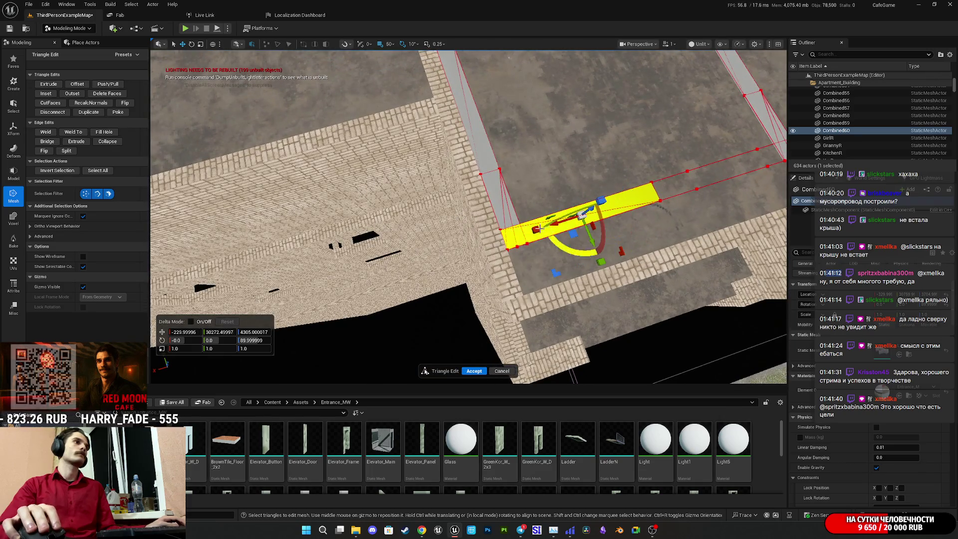
shift+click(513, 220)
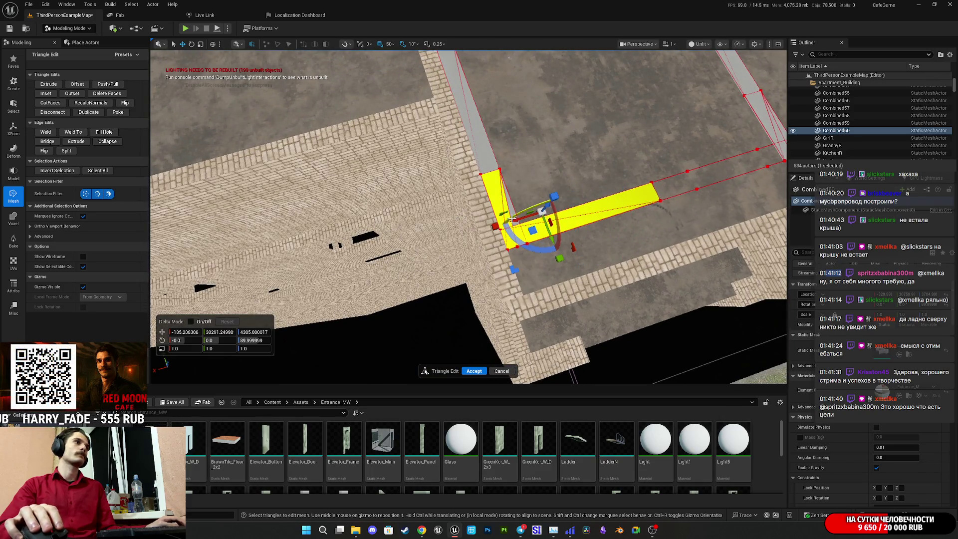
shift+click(491, 165)
drag(453, 194, 453, 195)
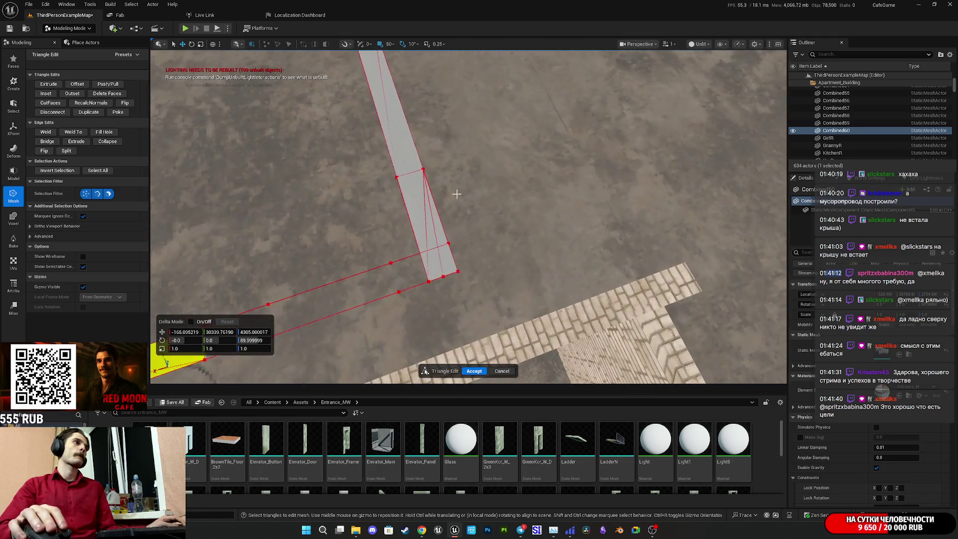
- Add the remaining strip triangles, then accept the triangle edits on the Combined60 mesh
shift+click(432, 260)
shift+click(417, 209)
shift+click(396, 129)
mouse_move(378, 108)
mouse_down()
mouse_move(475, 199)
mouse_move(474, 229)
mouse_up()
click(475, 199)
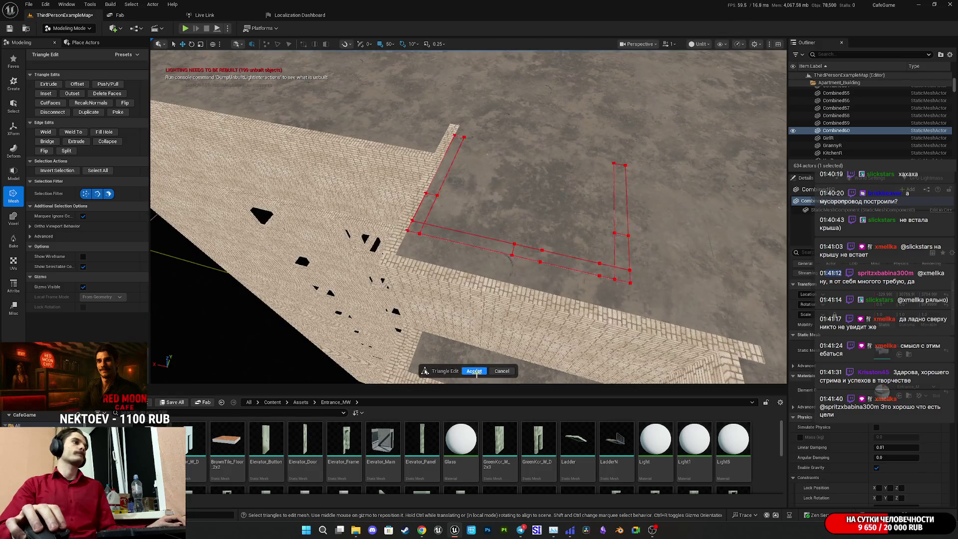
click(475, 372)
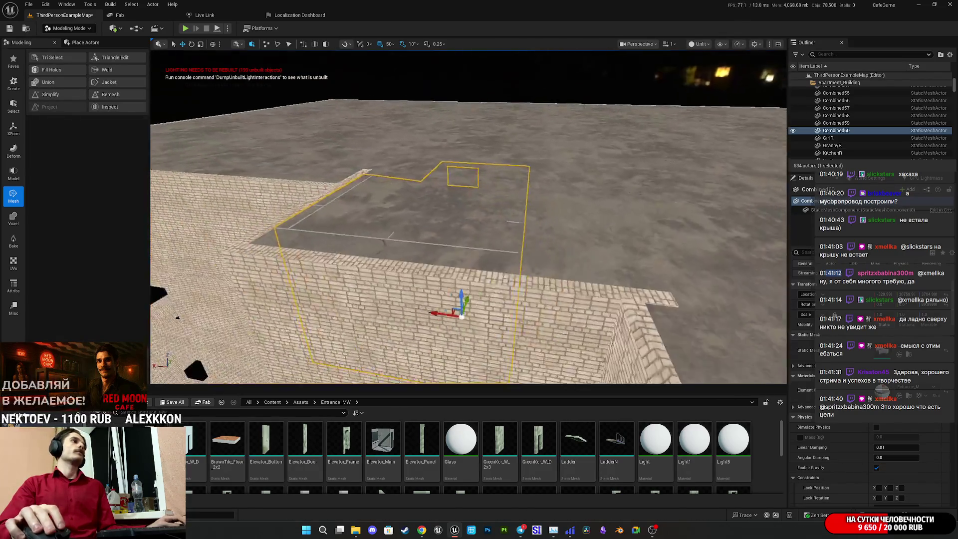
drag(475, 299, 474, 339)
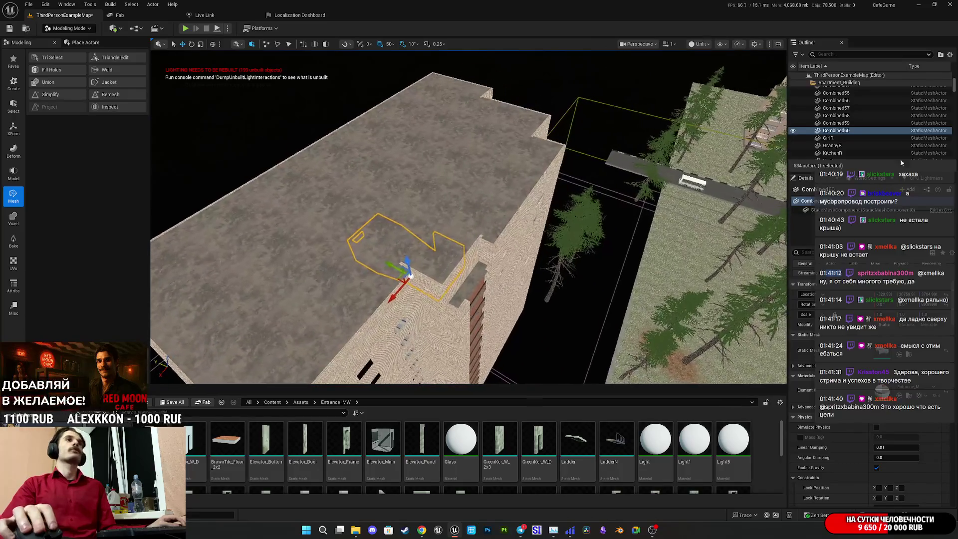
- Select BalconyR and save all changed map and mesh assets via Save Selected
scroll(848, 95, up, 15)
click(833, 90)
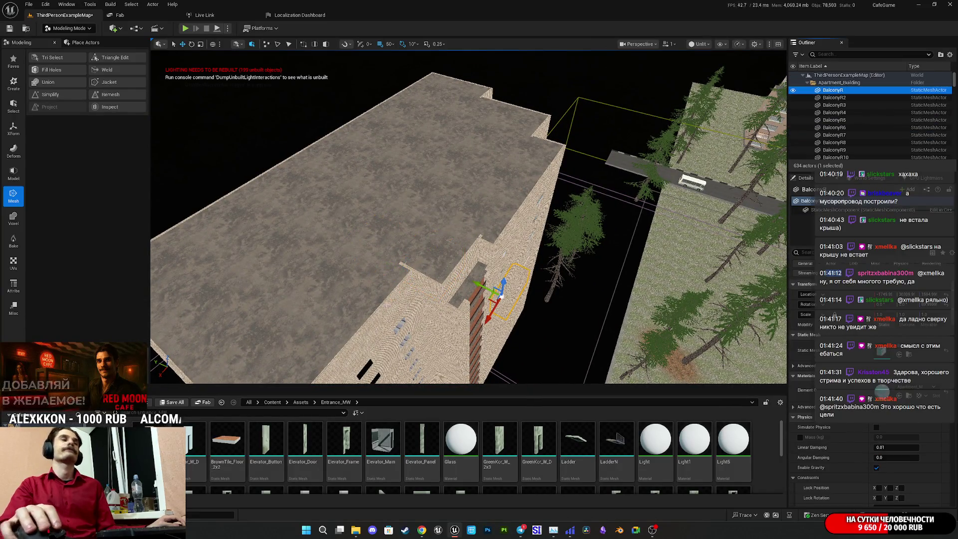
key(ctrl+shift+s)
click(534, 347)
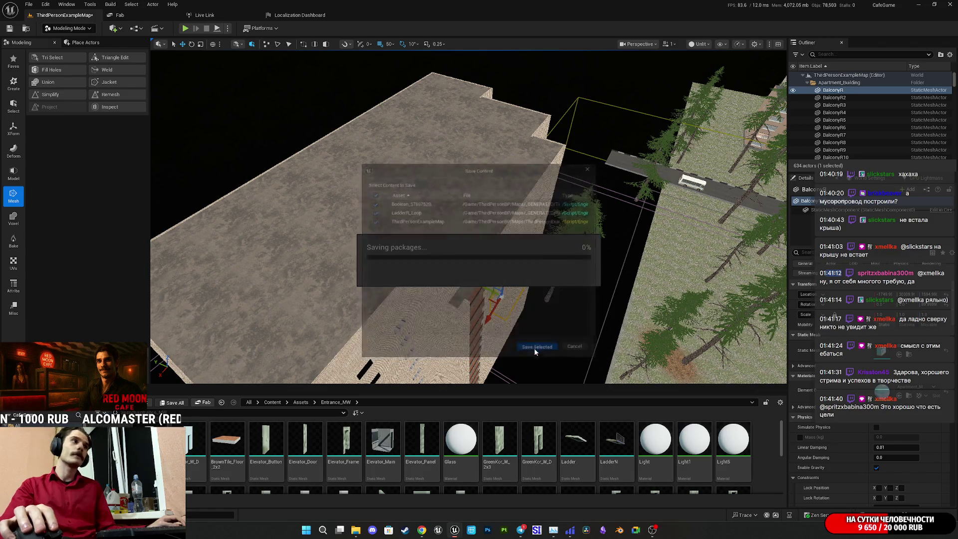
- Switch the editor from Modeling back to Selection Mode
mouse_move(534, 348)
mouse_down()
mouse_move(528, 319)
mouse_move(359, 226)
mouse_move(421, 190)
mouse_move(328, 218)
mouse_move(442, 203)
mouse_move(336, 209)
mouse_up()
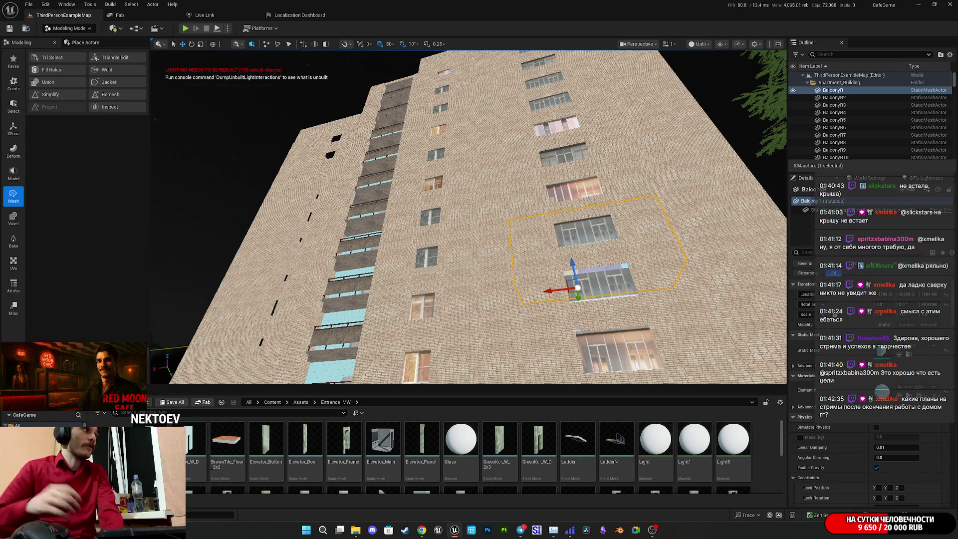
click(69, 29)
click(75, 41)
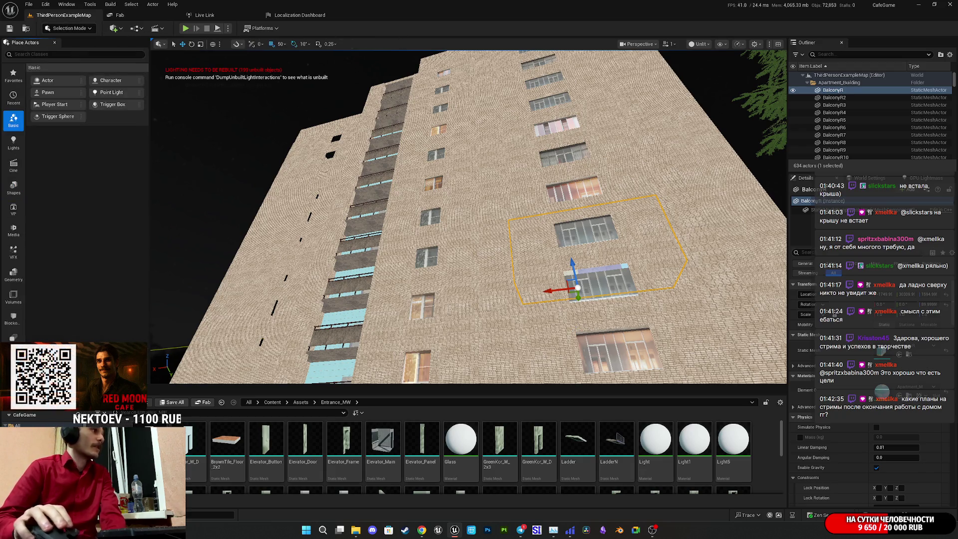